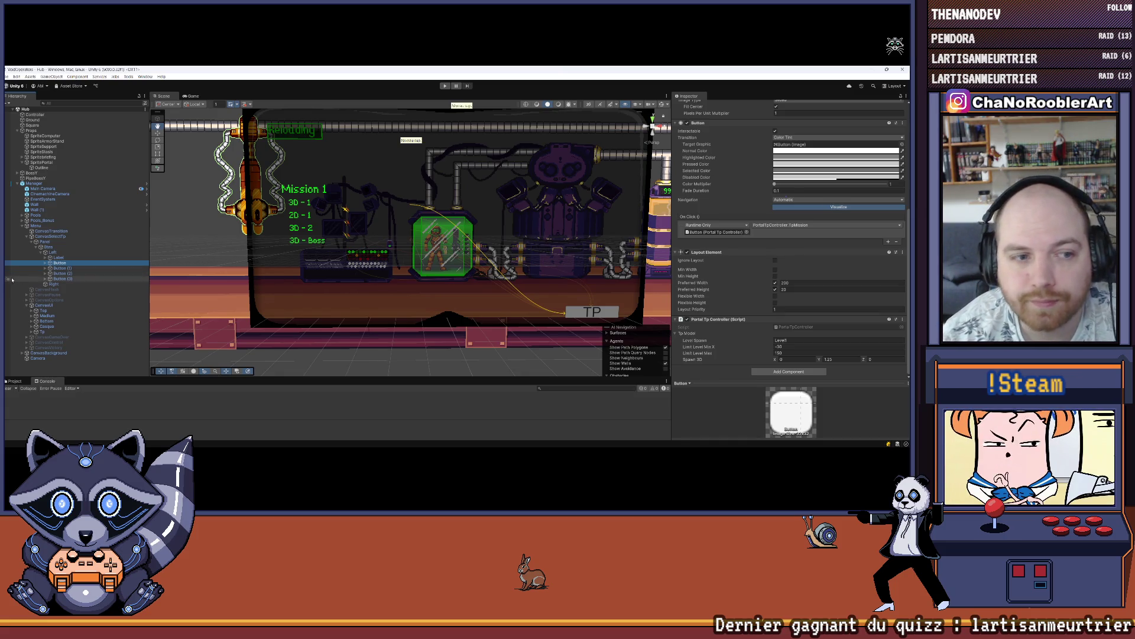
Select Button (1) in the Hierarchy, glance at the PortalTpController code, and return to Unity.
left_click(57, 269)
key("alt+Tab")
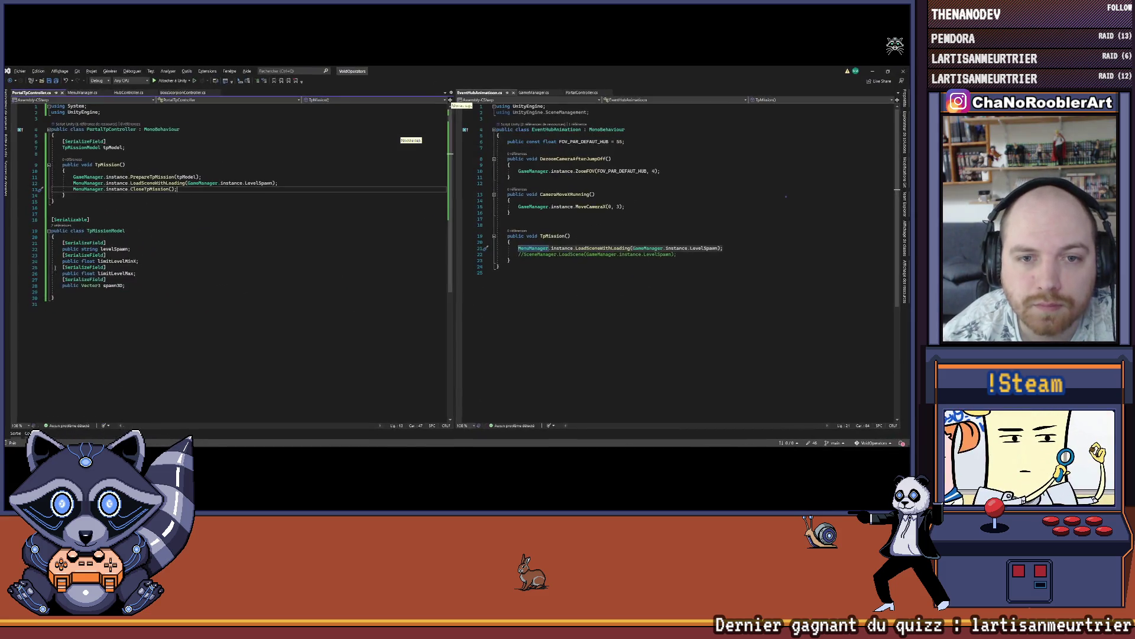
key("alt+Tab")
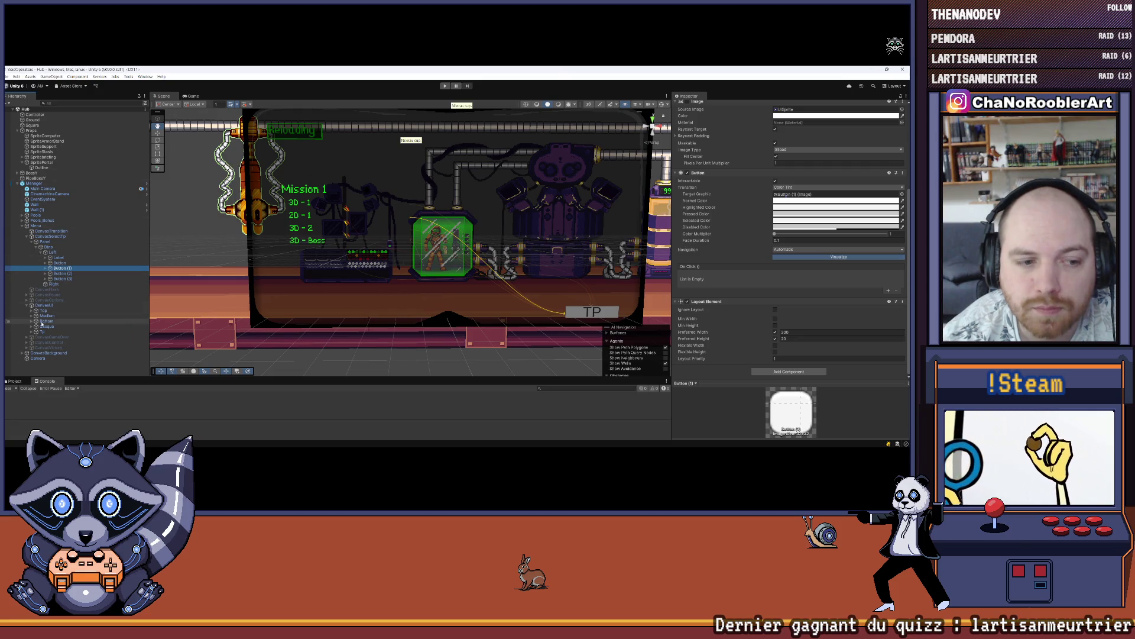
Enlarge the Project panel, look through the script folders, then open Assets/Scenes.
left_click_drag(123, 378, 122, 313)
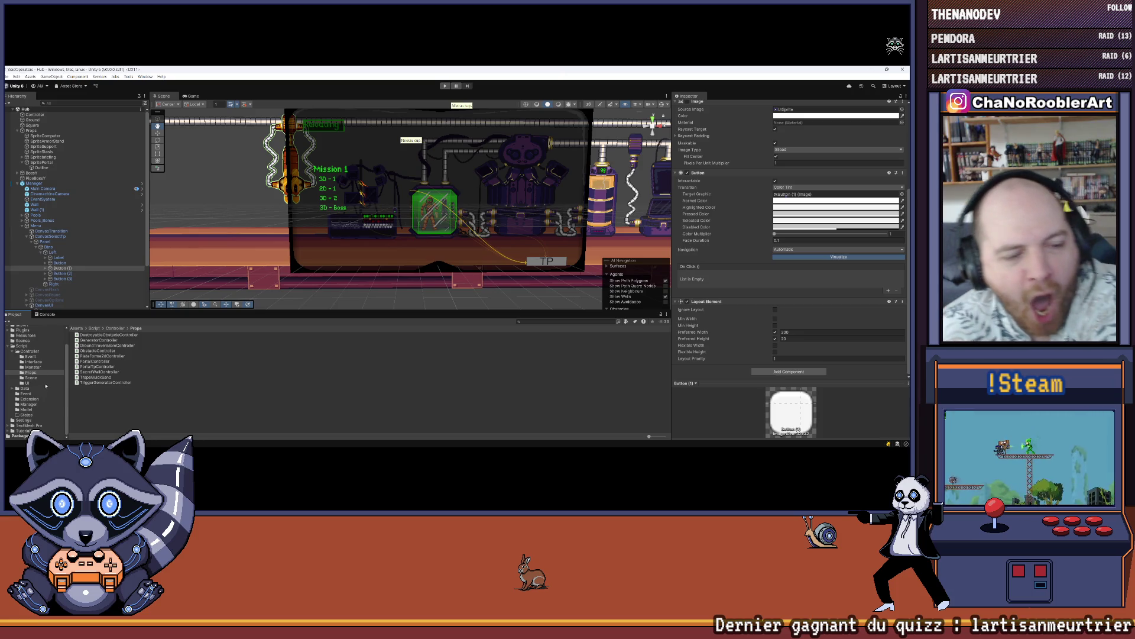
left_click(30, 378)
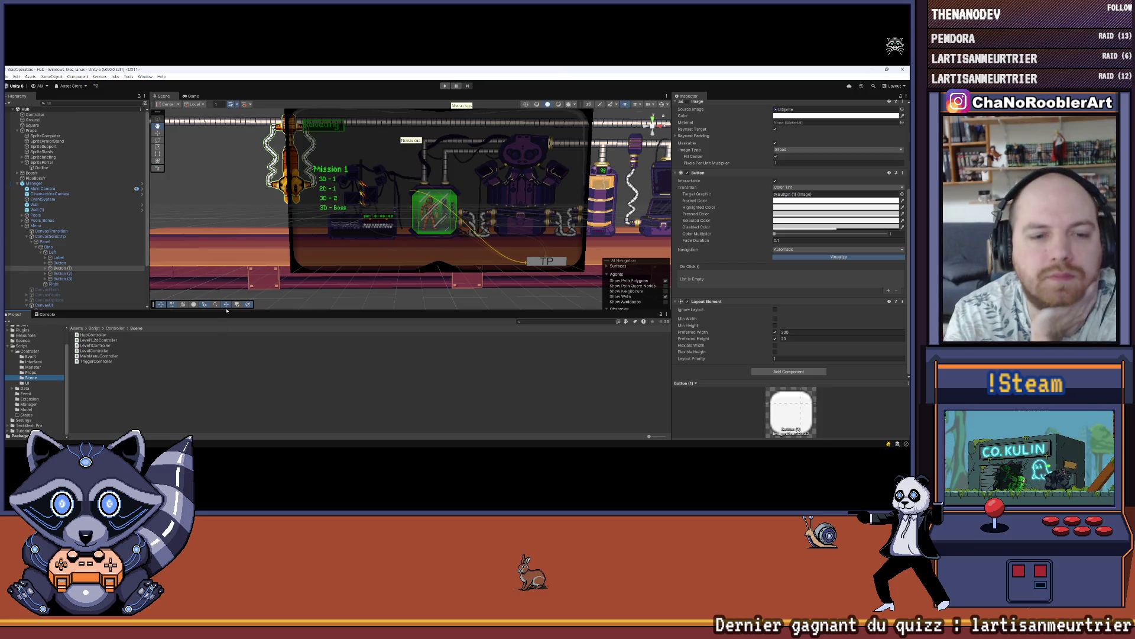
left_click_drag(223, 312, 224, 362)
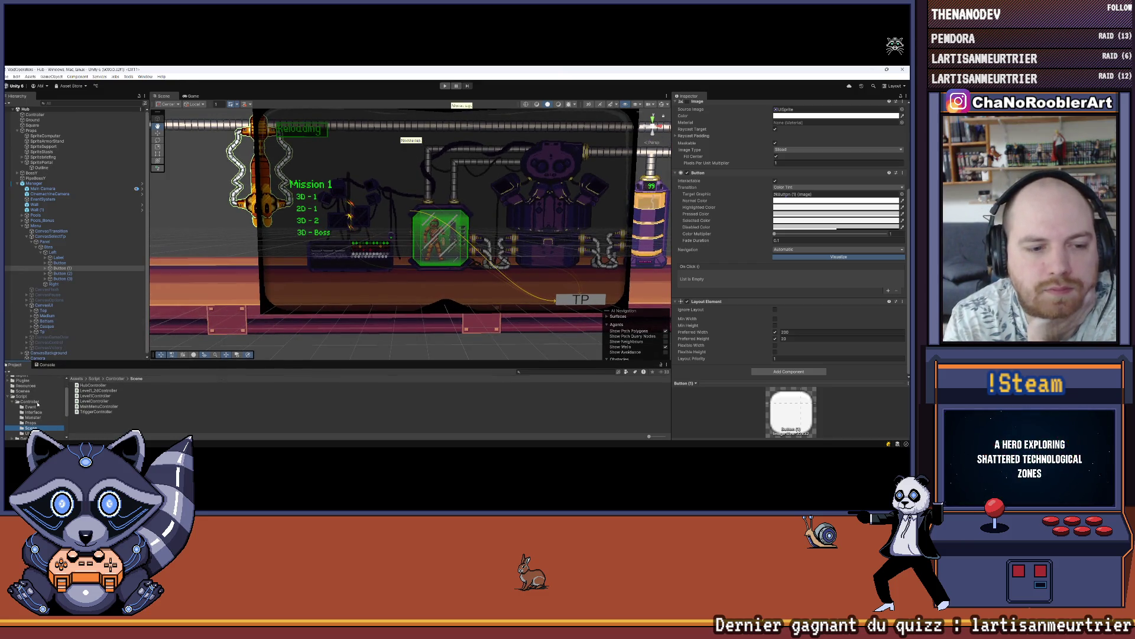
scroll(38, 404, "down", 3)
scroll(32, 409, "up", 3)
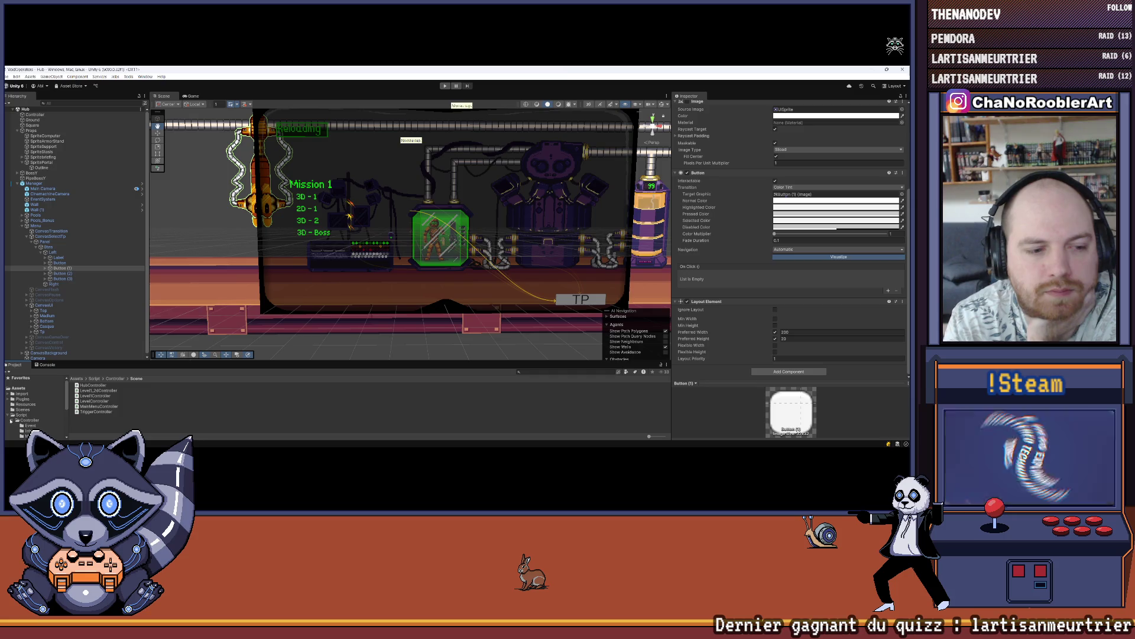
left_click(10, 415)
left_click(20, 410)
Open Level1, pan to the building, and select Door3d to view its Door 3d Controller.
double_click(87, 391)
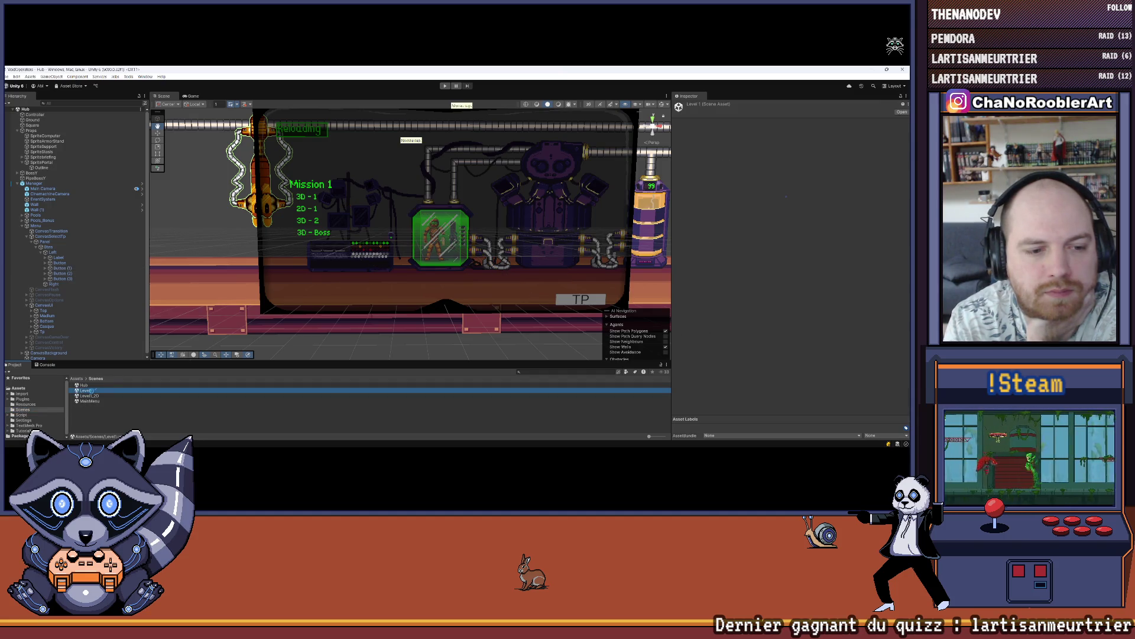
key("Left")
key("Left")
key("Left")
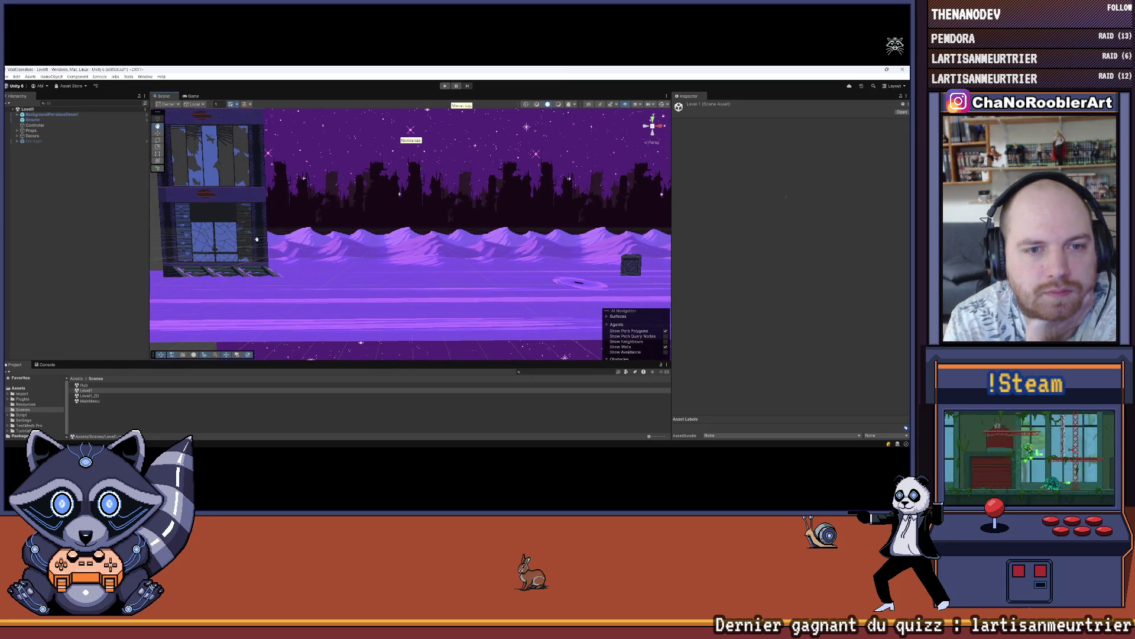
key("Left")
key("Left")
key("Left")
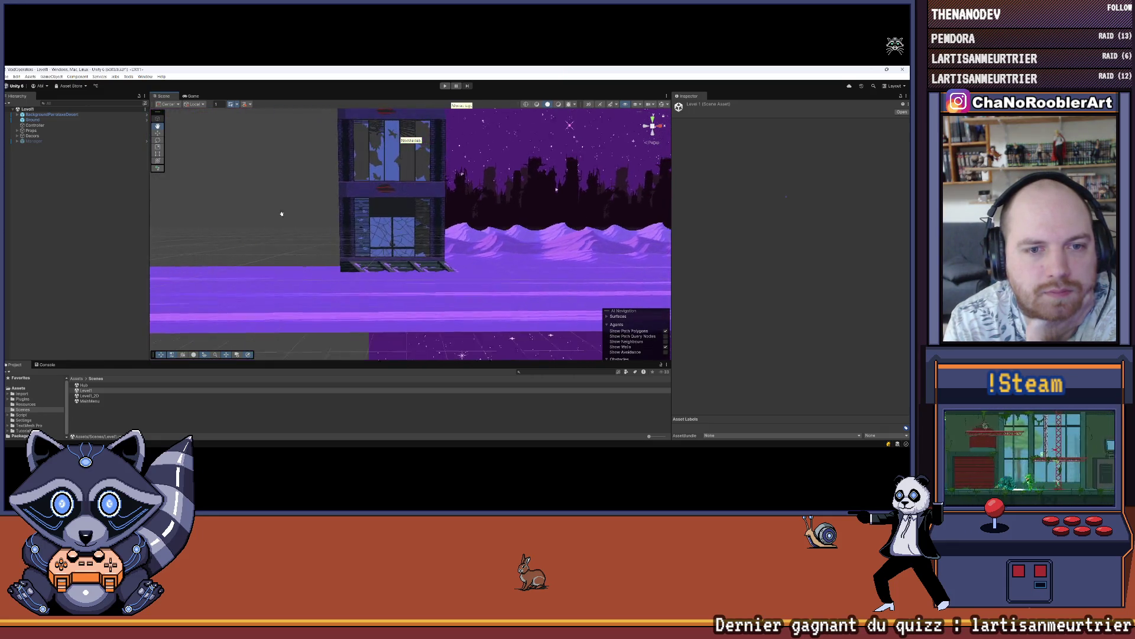
left_click(387, 226)
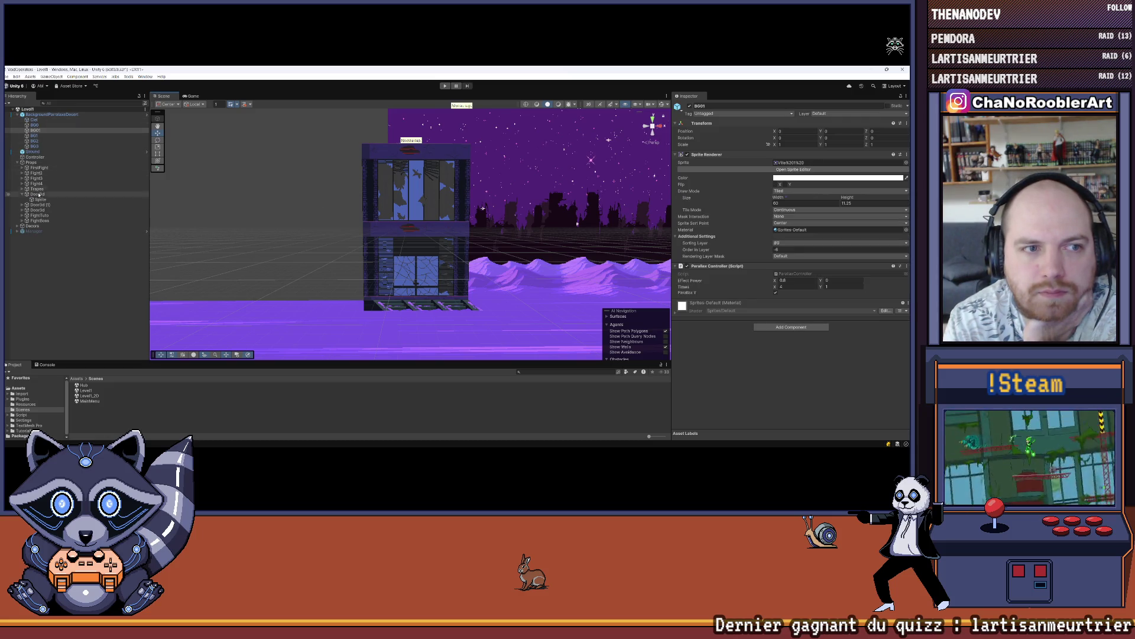
left_click(37, 195)
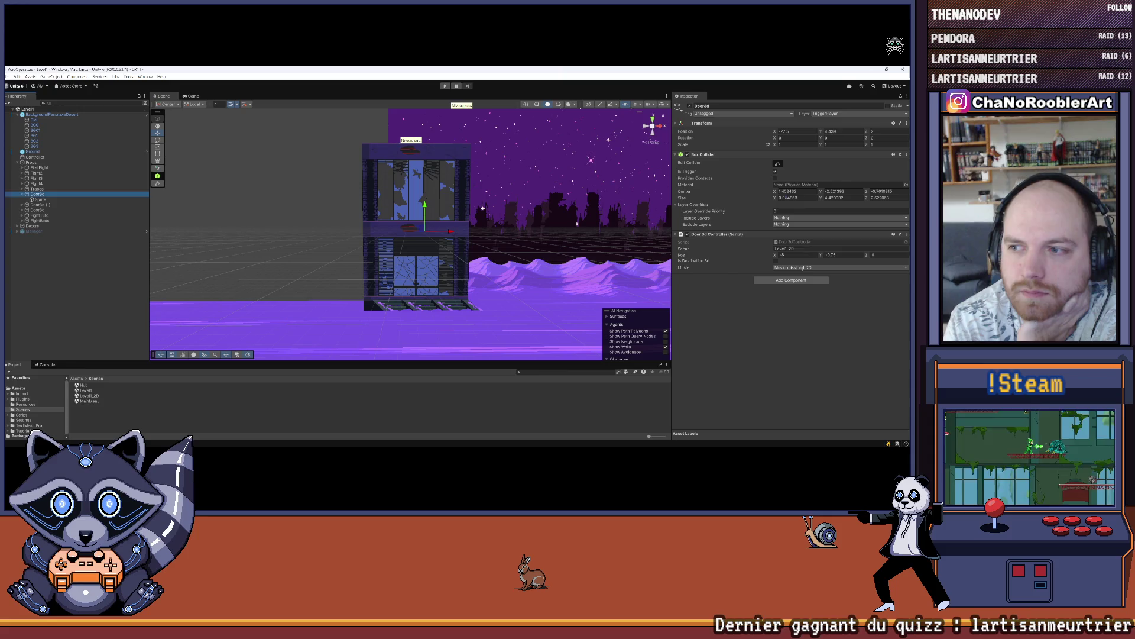
left_click(722, 376)
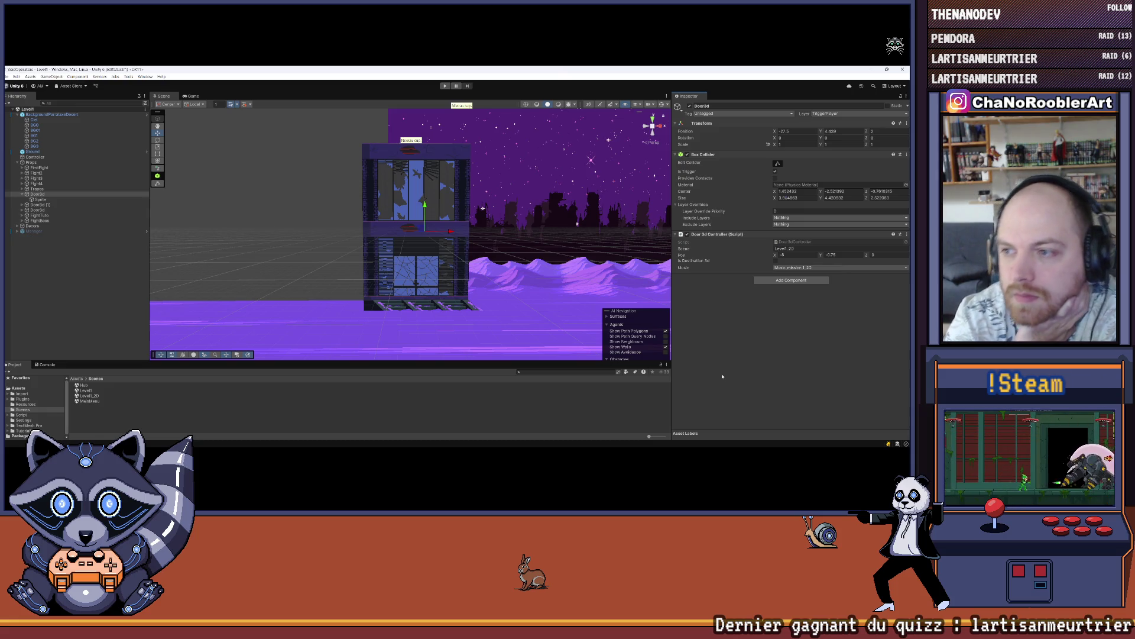
Snip the Door 3d Controller component region, then open the Door3dController script.
key("super+shift+s")
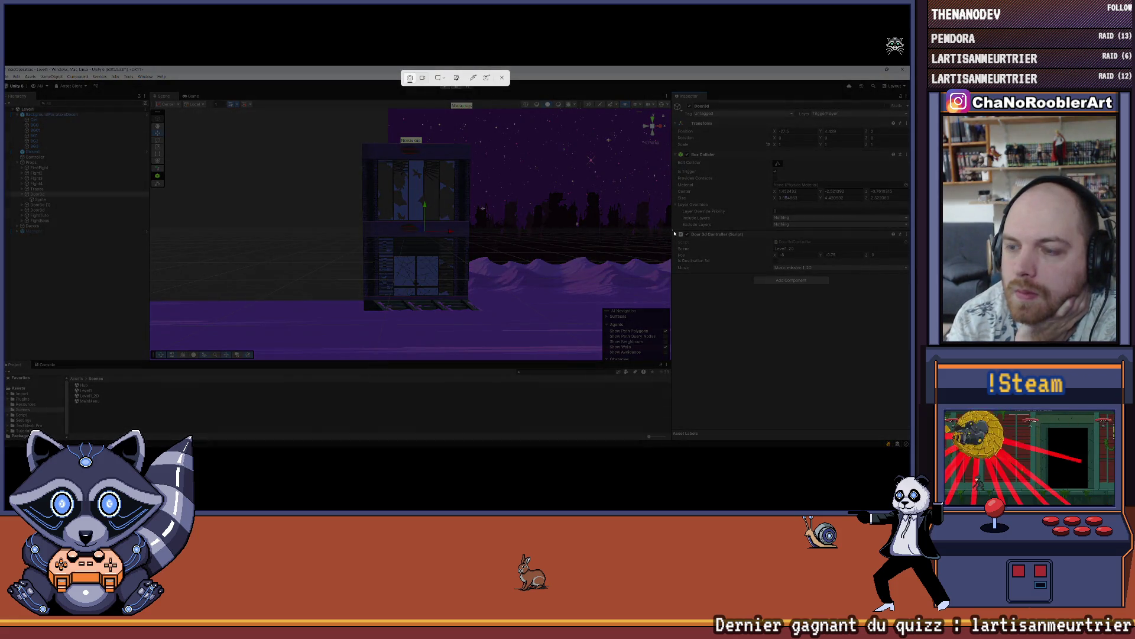
mouse_move(674, 232)
left_mouse_down()
mouse_move(879, 298)
mouse_move(910, 286)
left_mouse_up()
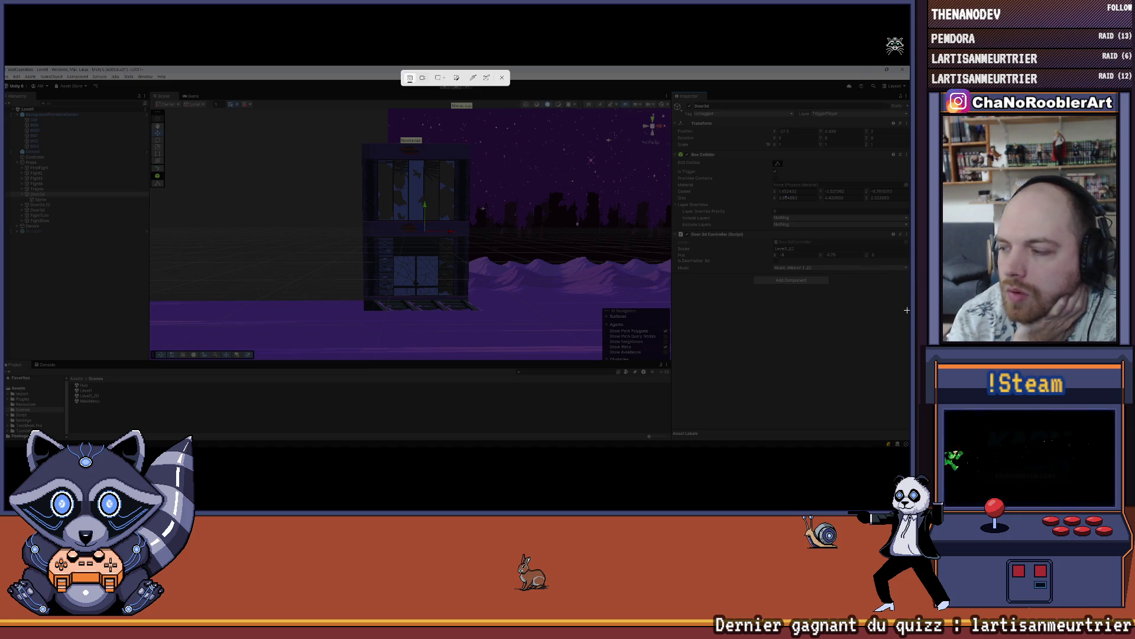
key("Escape")
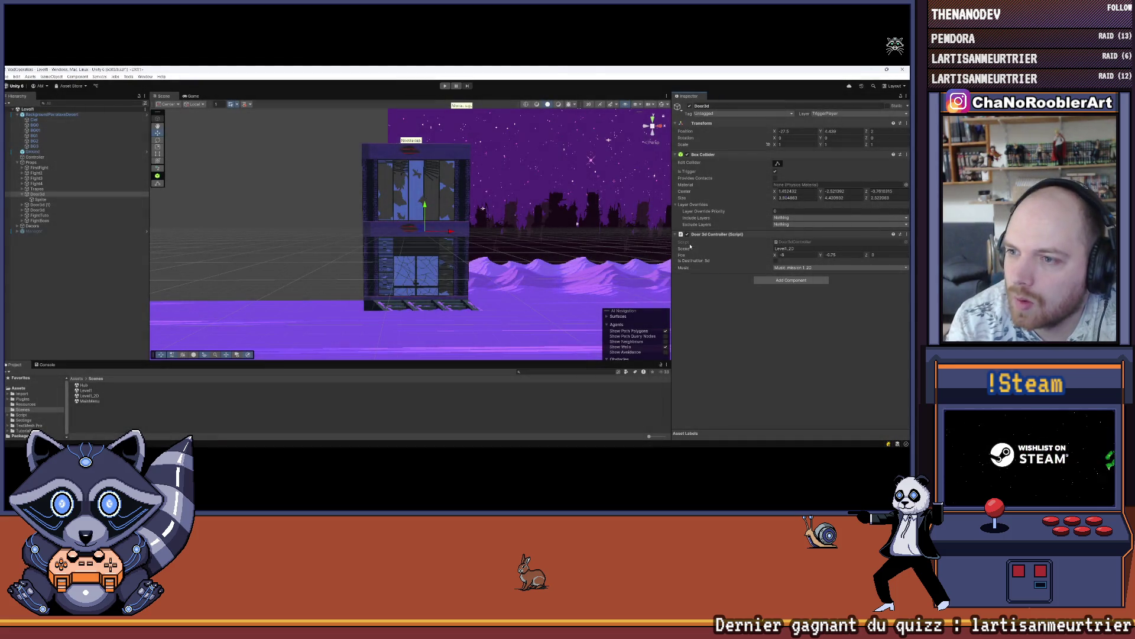
left_click(787, 243)
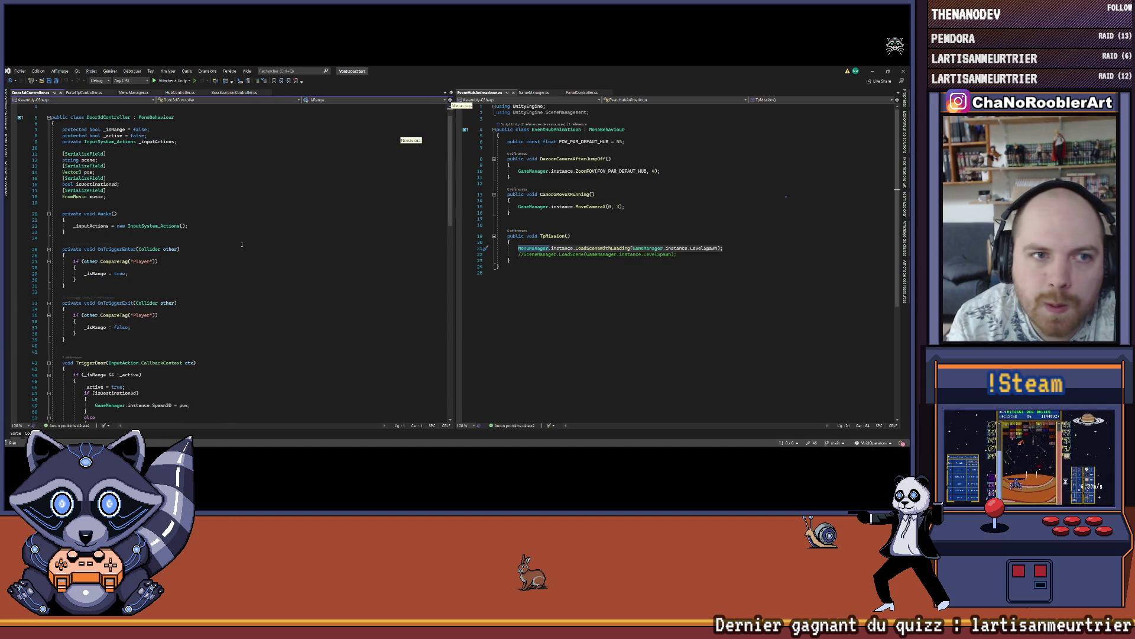
From line 11 of PortalTpController.cs, go to PrepareTpMission's definition in GameManager.cs.
scroll(269, 251, "down", 4)
scroll(269, 250, "down", 4)
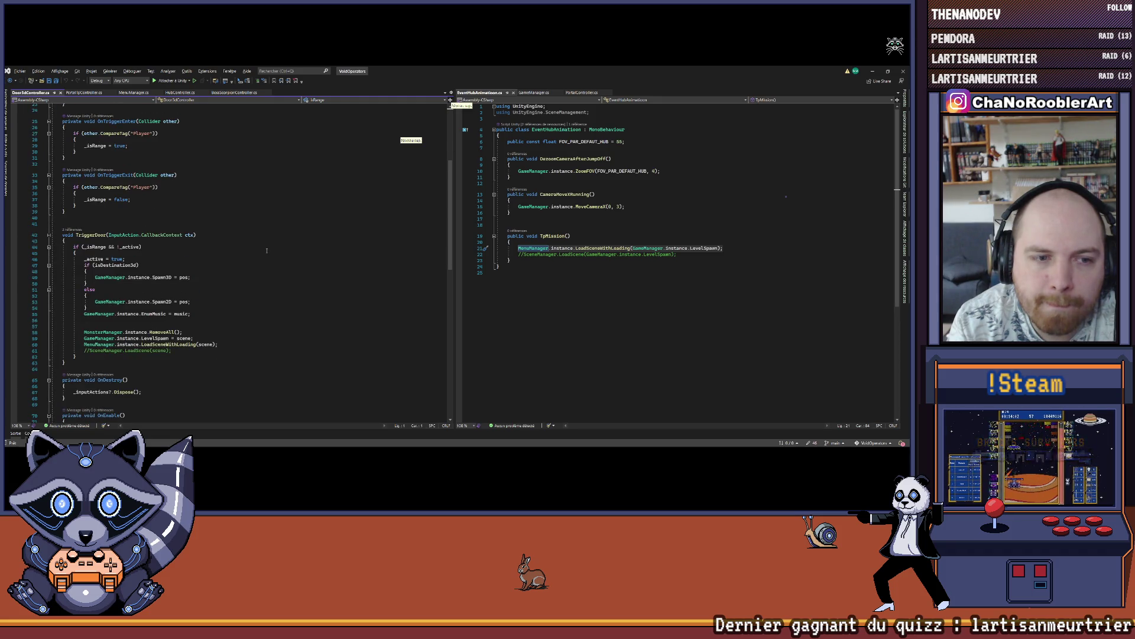
left_click(584, 225)
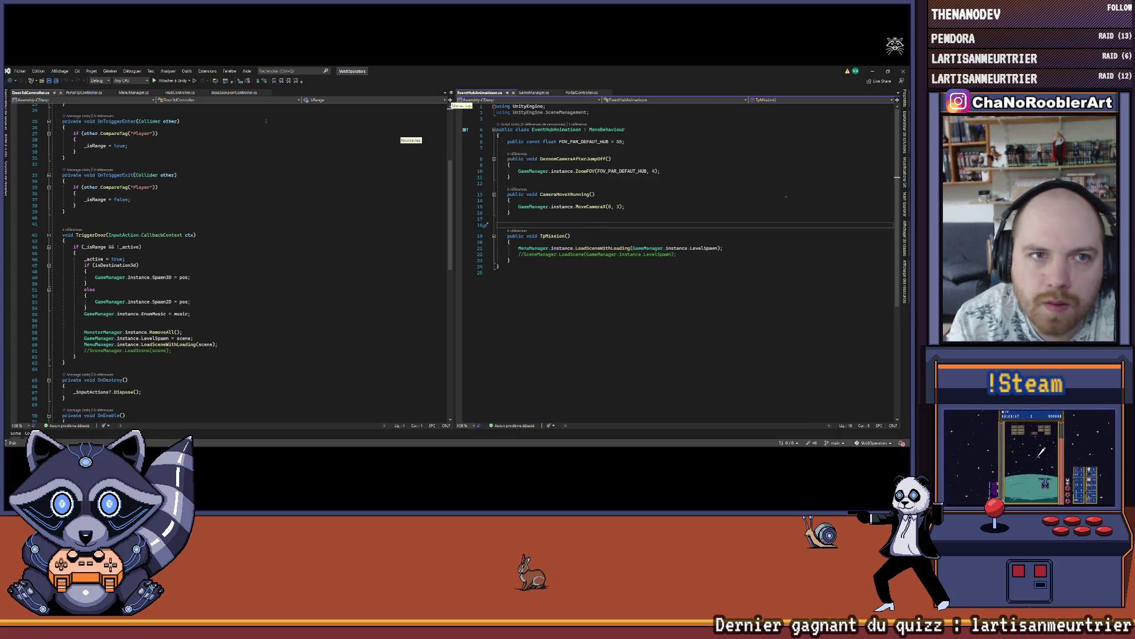
left_click(76, 92)
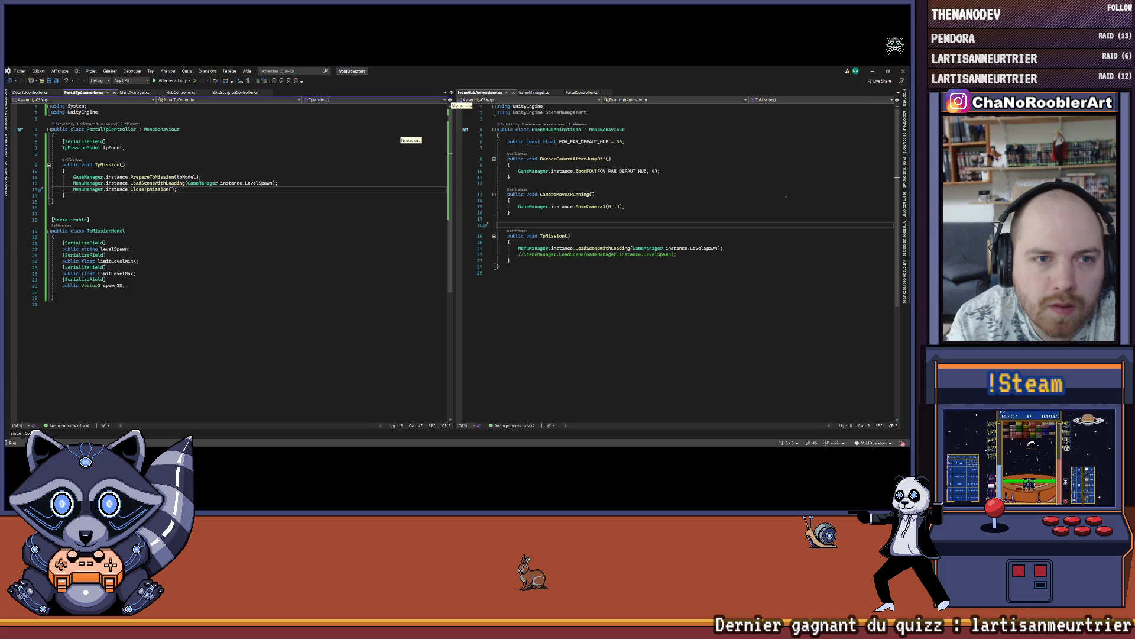
right_click(144, 176)
left_click(181, 221)
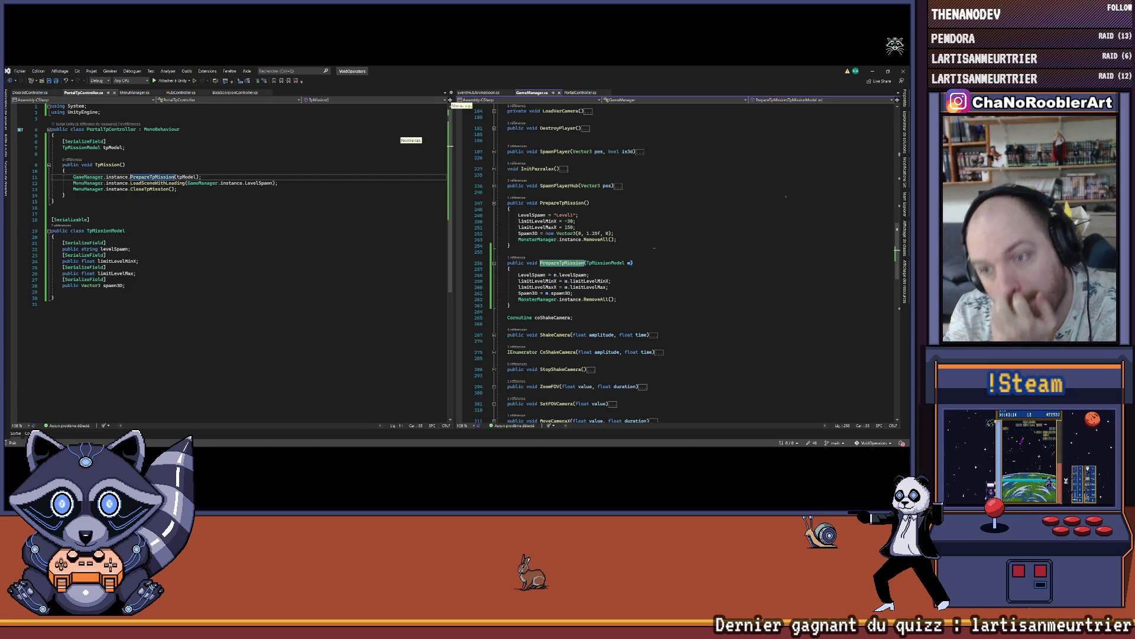
left_click(29, 92)
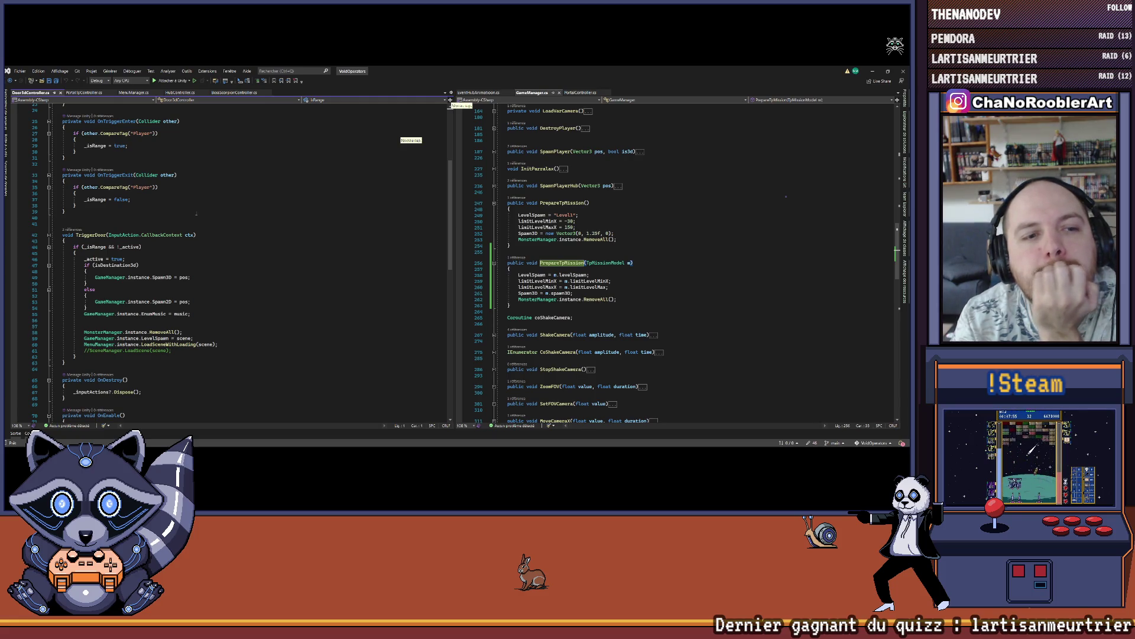
scroll(232, 200, "down", 2)
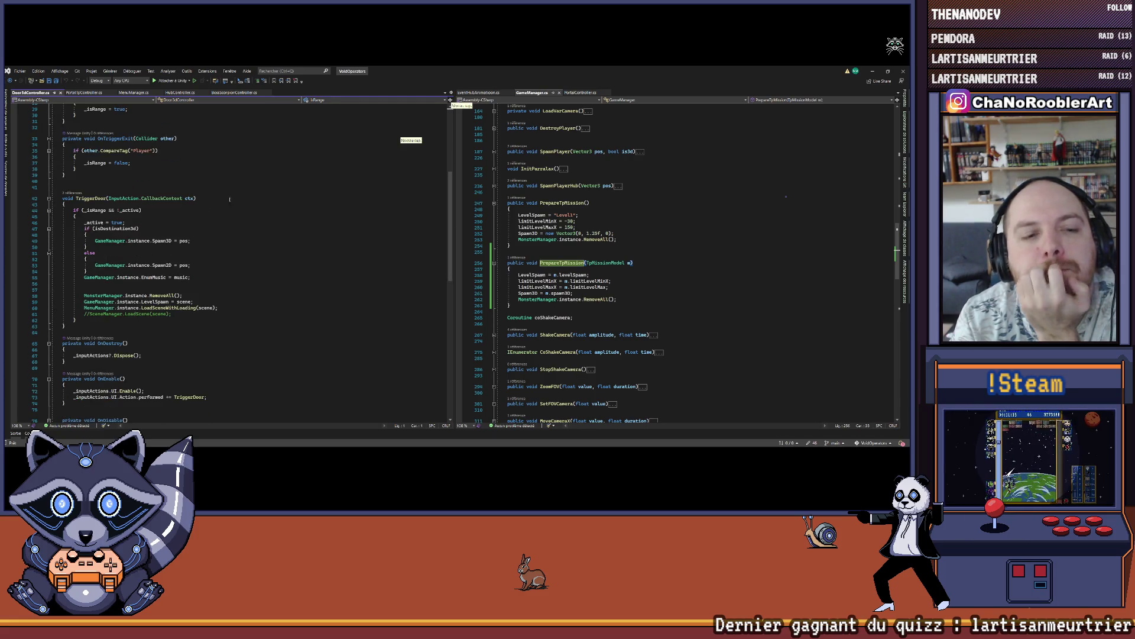
left_click(281, 204)
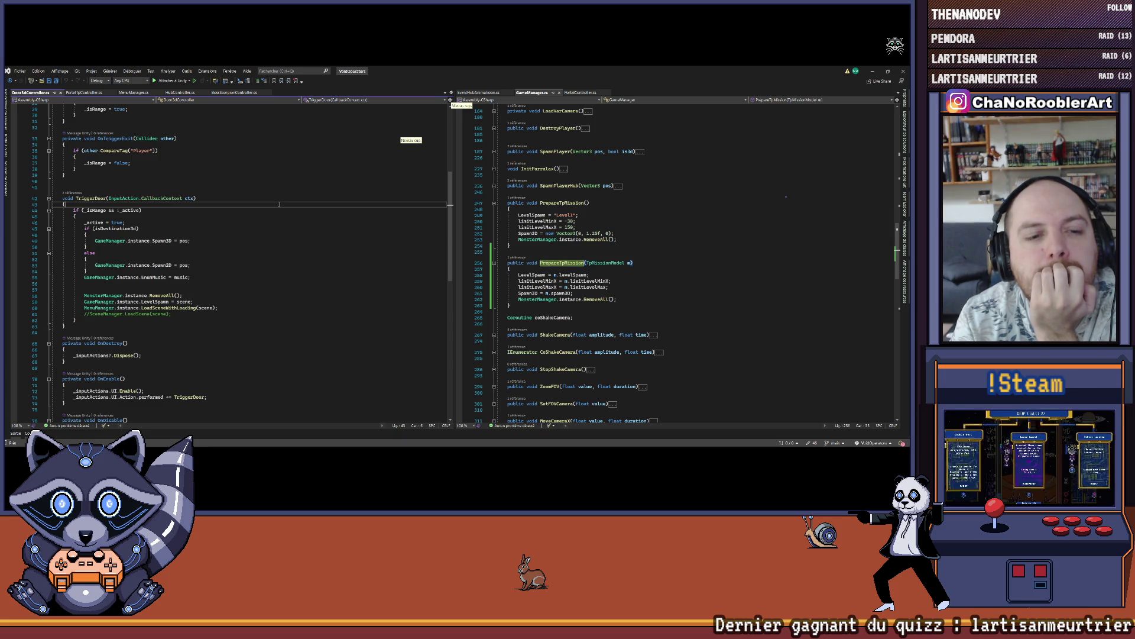
left_click(232, 258)
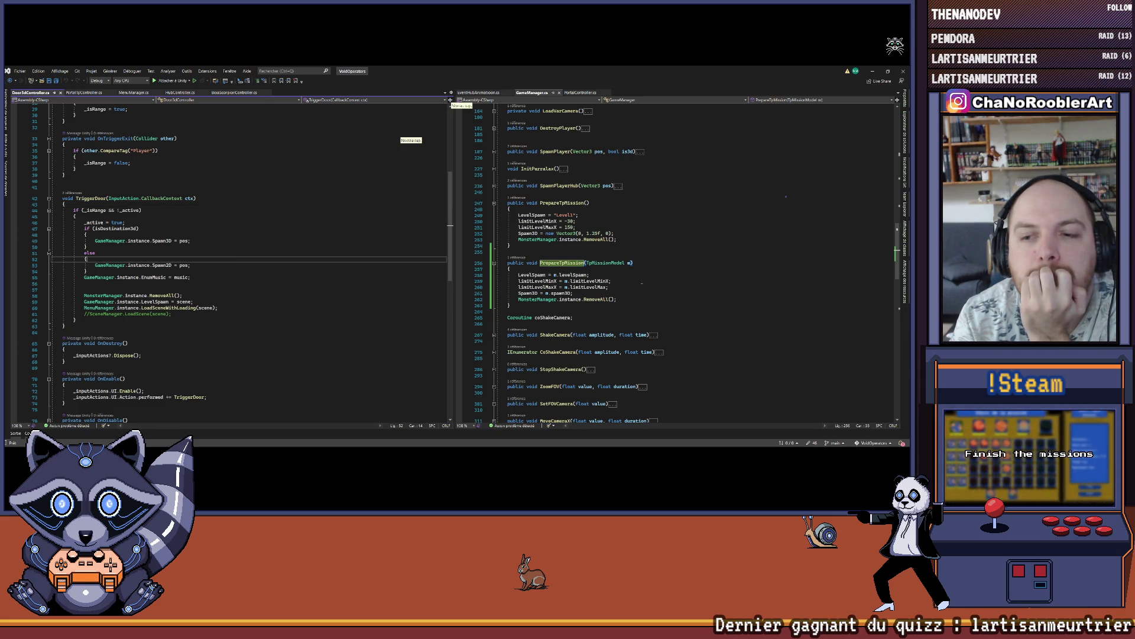
left_click(643, 281)
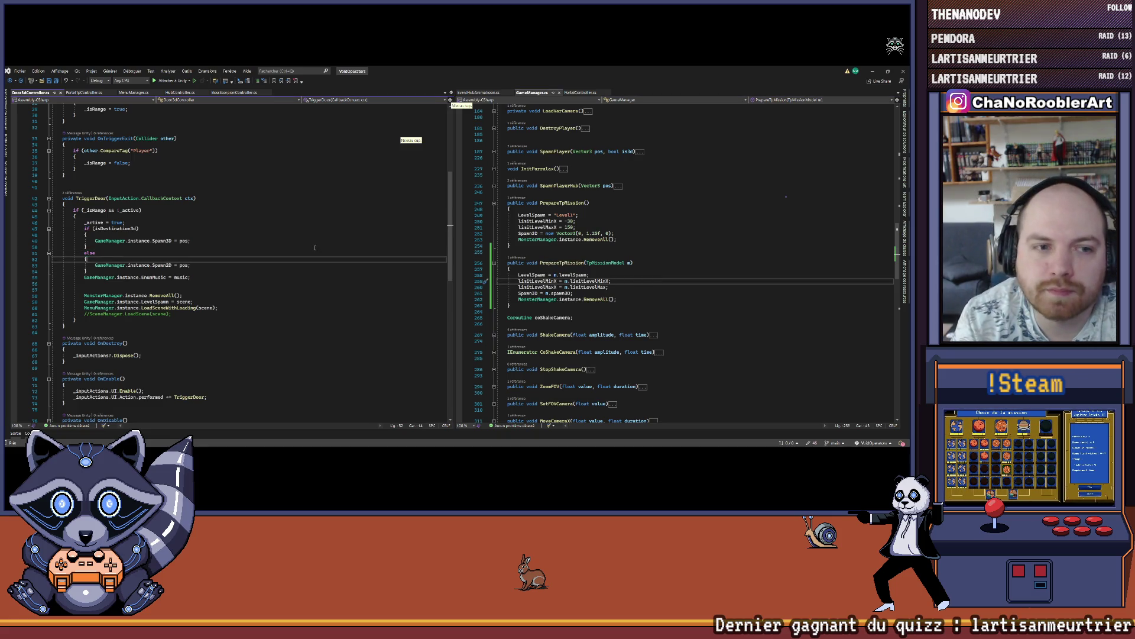
key("ctrl+minus")
key("ctrl+minus")
left_click(34, 93)
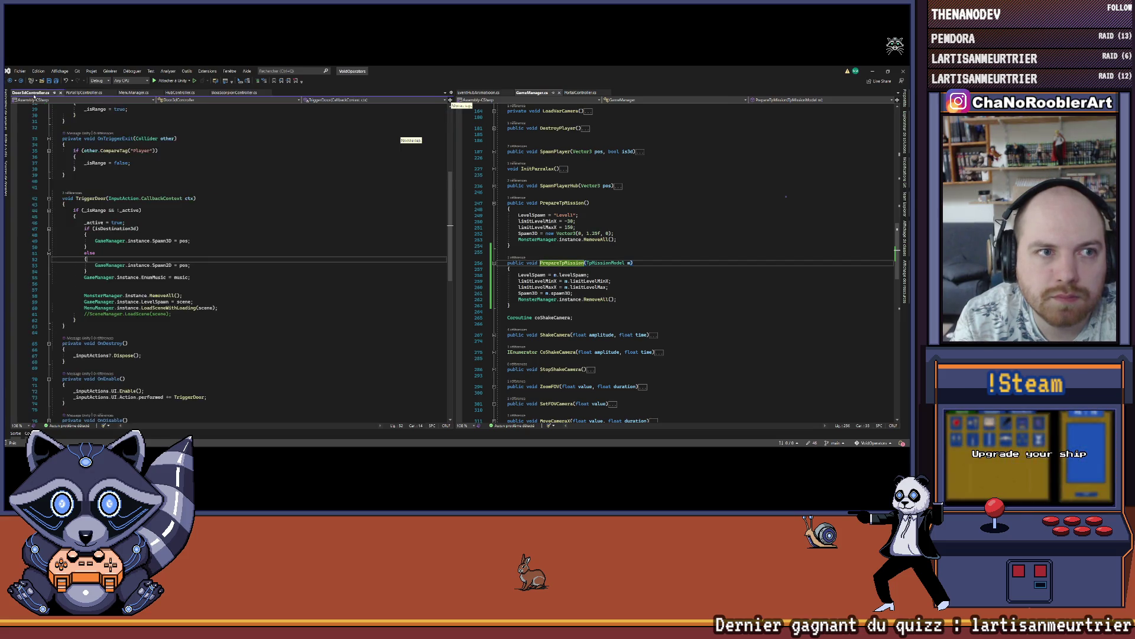
left_click(64, 93)
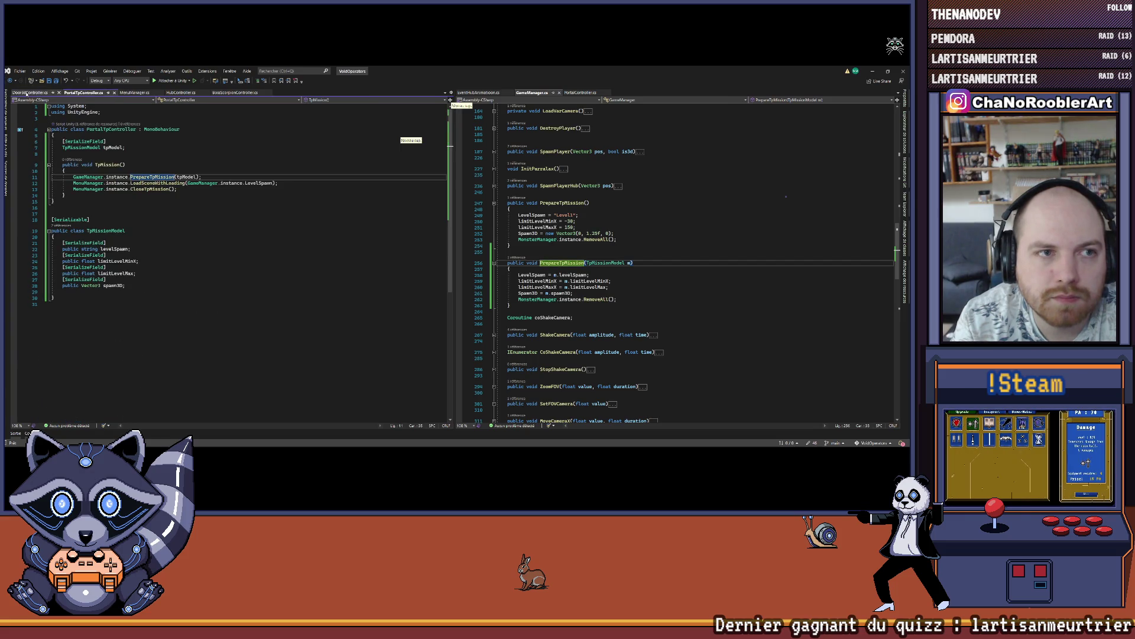
left_click(26, 93)
scroll(177, 237, "down", 5)
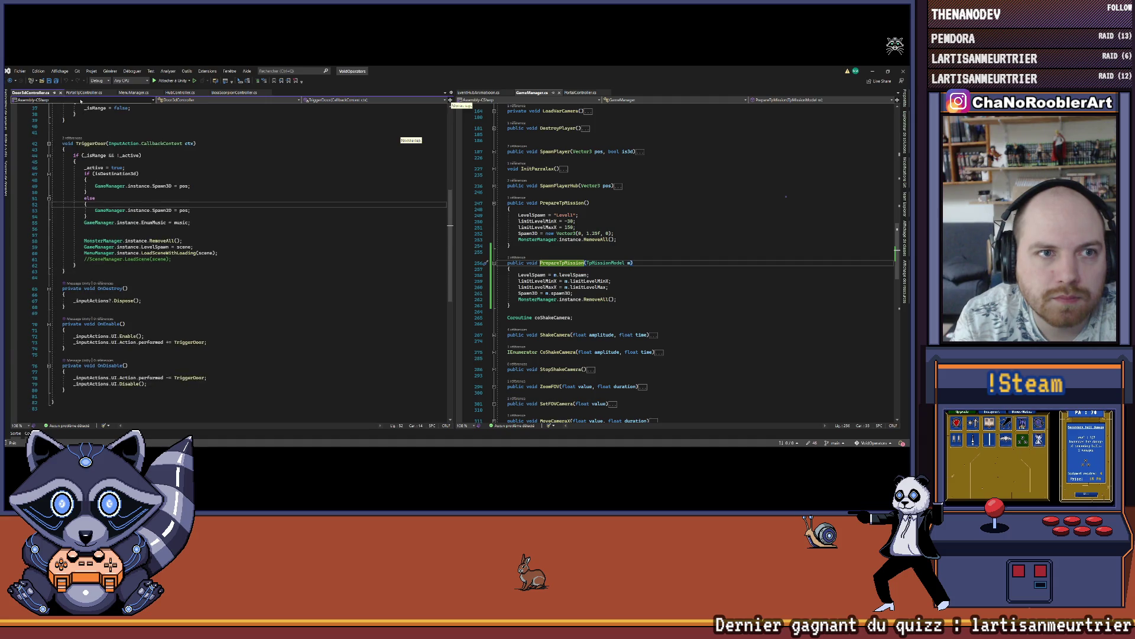
left_click(83, 93)
left_click(126, 290)
left_click(126, 295)
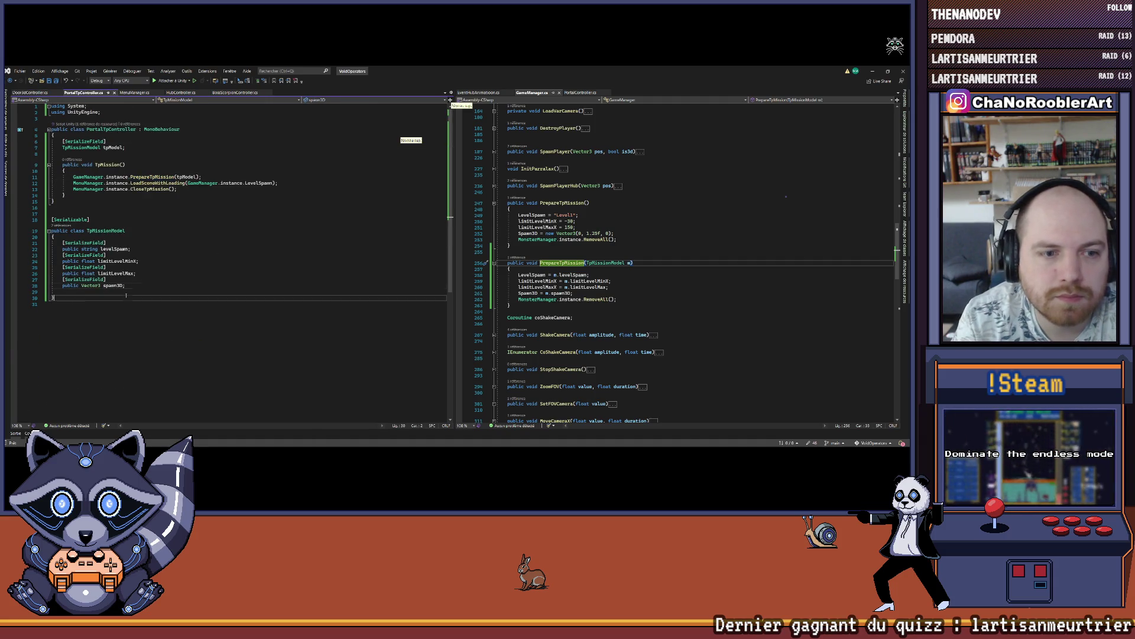
Rename spawn3D to spawn and add a [SerializeField] public bool Is3D field below it.
left_click(121, 286)
key("BackSpace")
key("BackSpace")
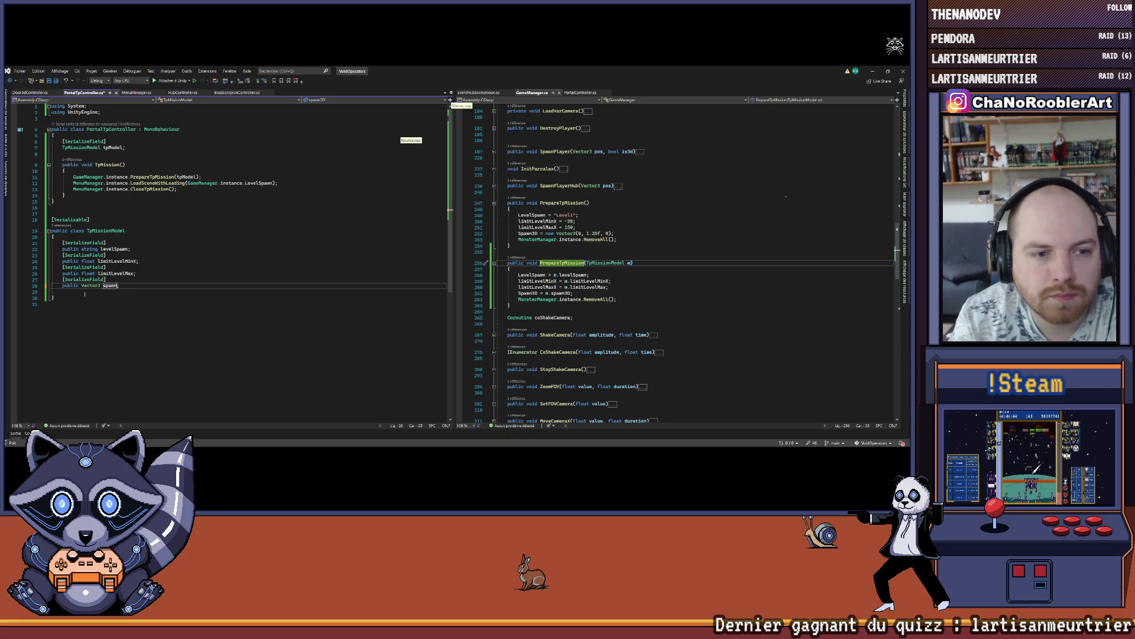
key("Return")
type("[S")
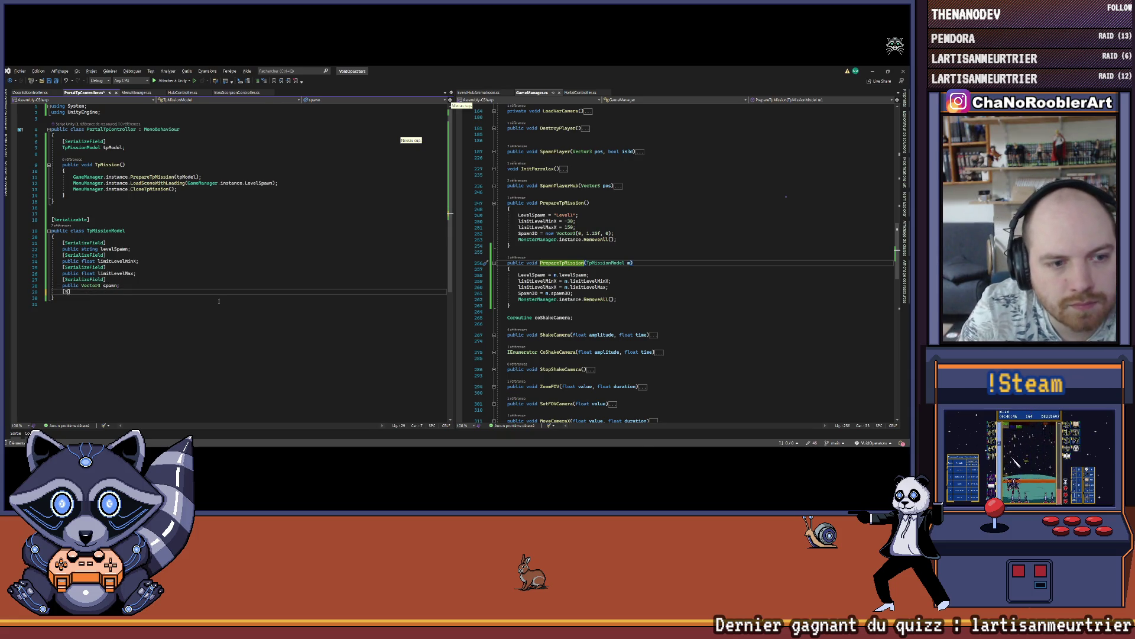
type("er")
key("Down")
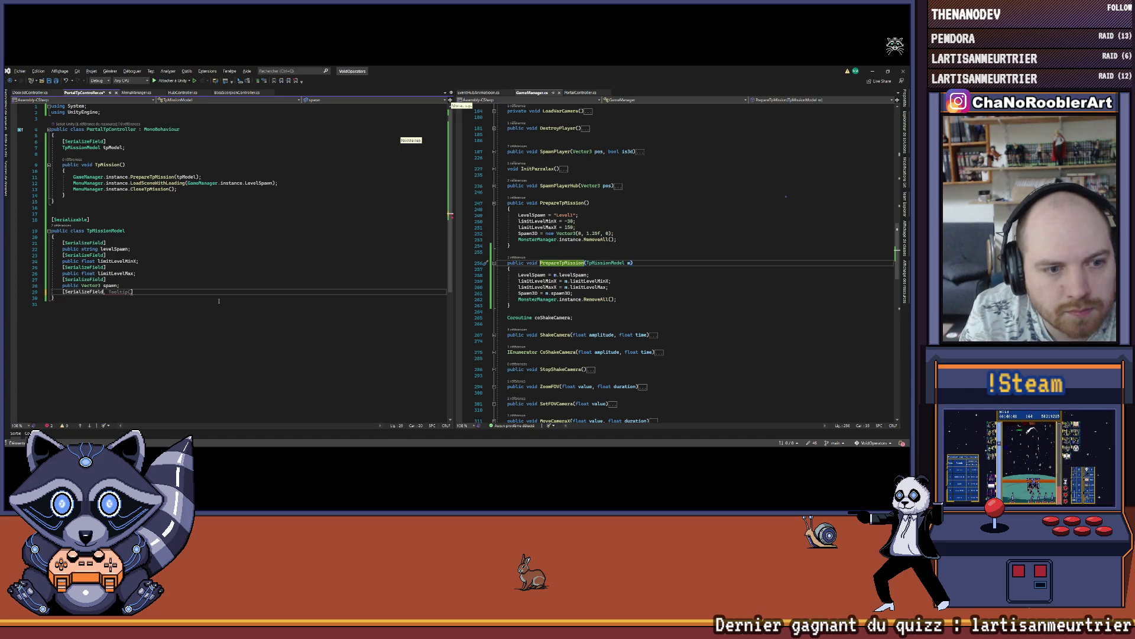
key("Tab")
key("Return")
type("publ")
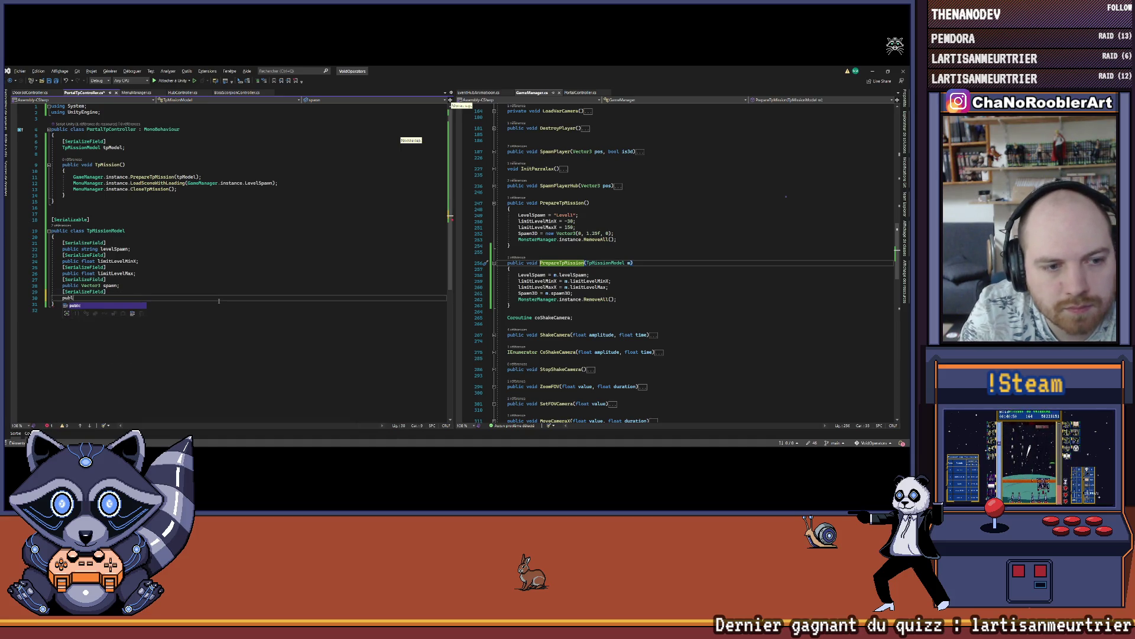
type("ic bool is3D")
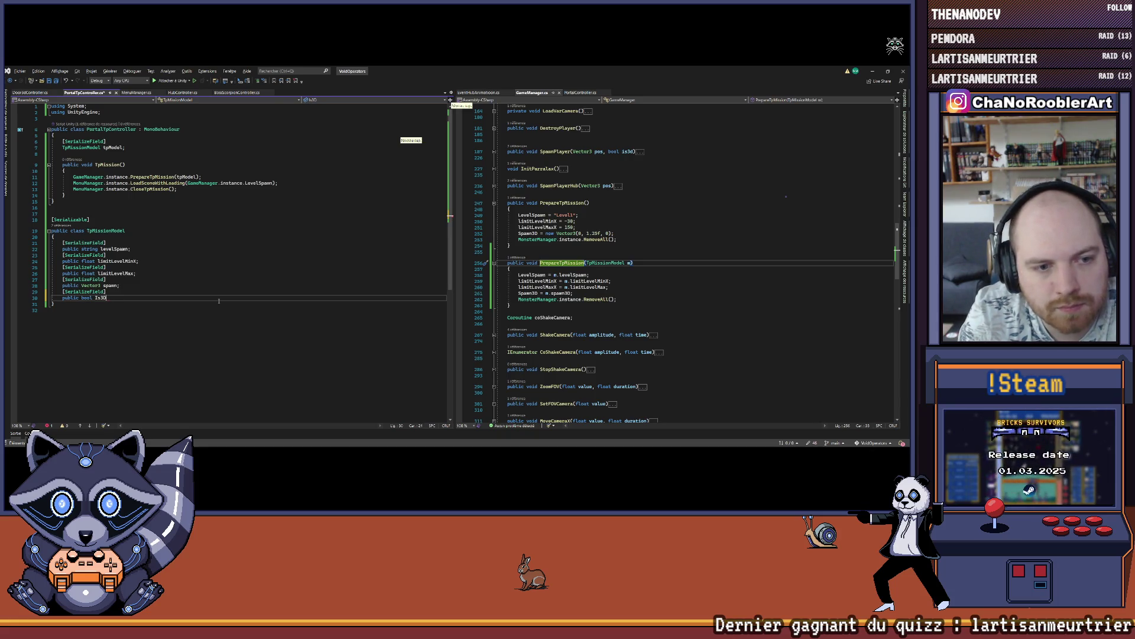
type(";")
Save the script and bring the Door3dController code back up for reference.
key("ctrl+s")
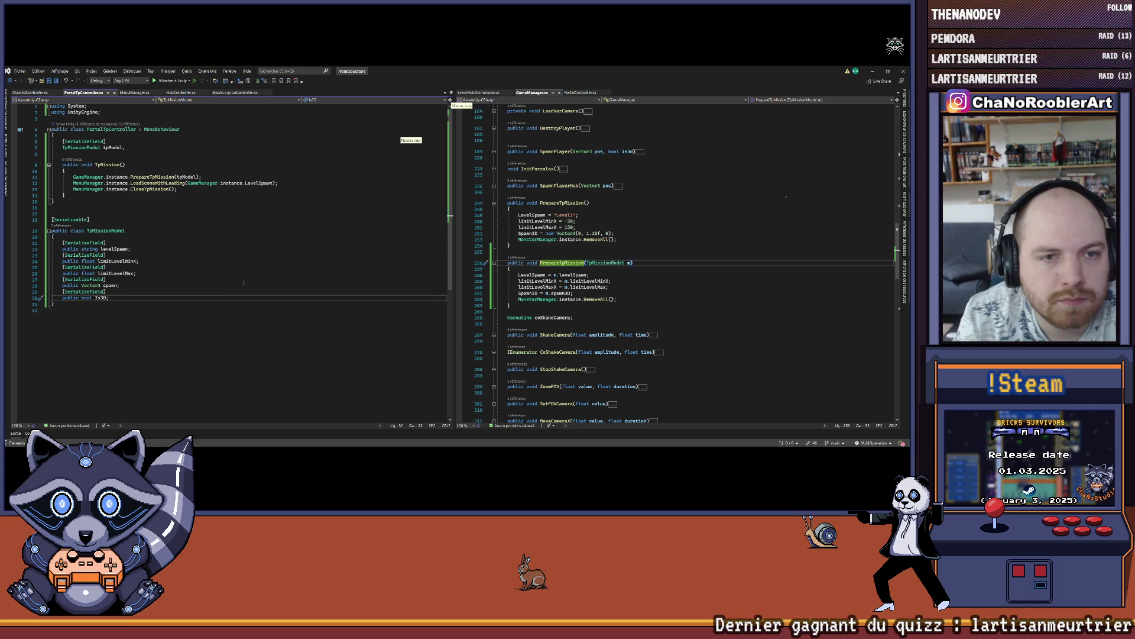
left_click(610, 294)
left_click(30, 92)
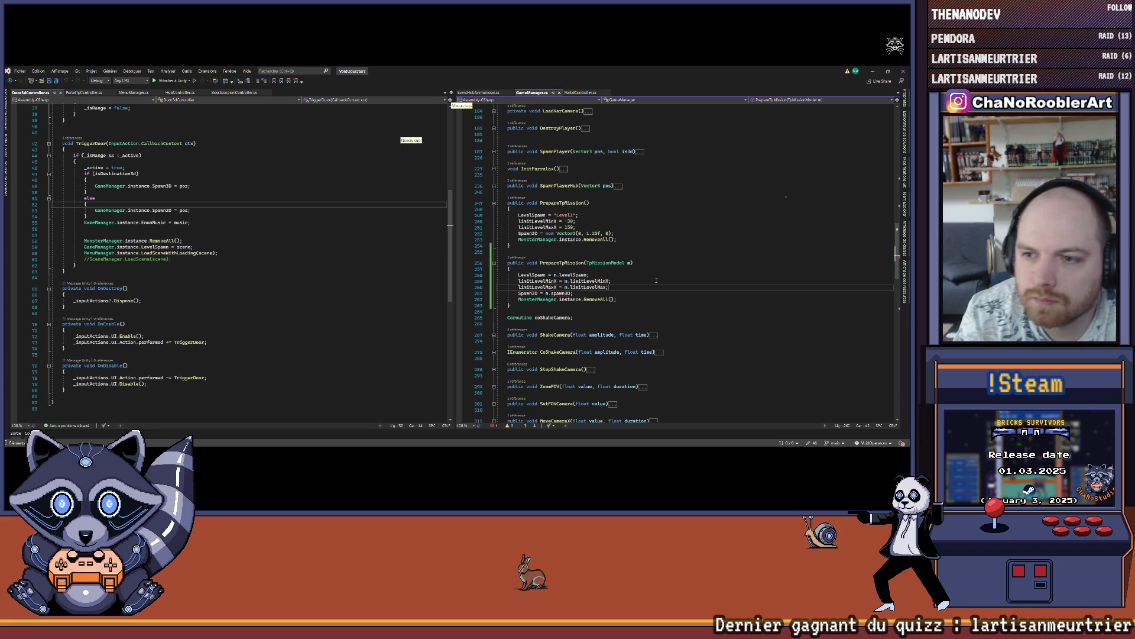
Wrap the Spawn3D = m.spawn assignment in an if (m.Is3D) { } block.
key("ctrl+Return")
type("if(m.Is3D")
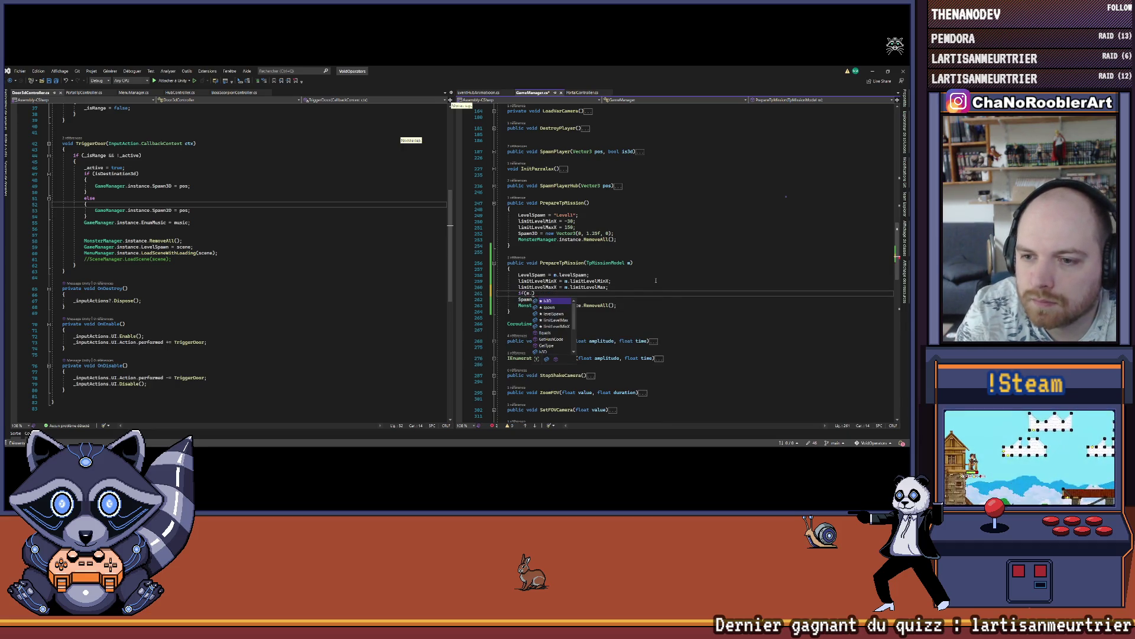
key("Return")
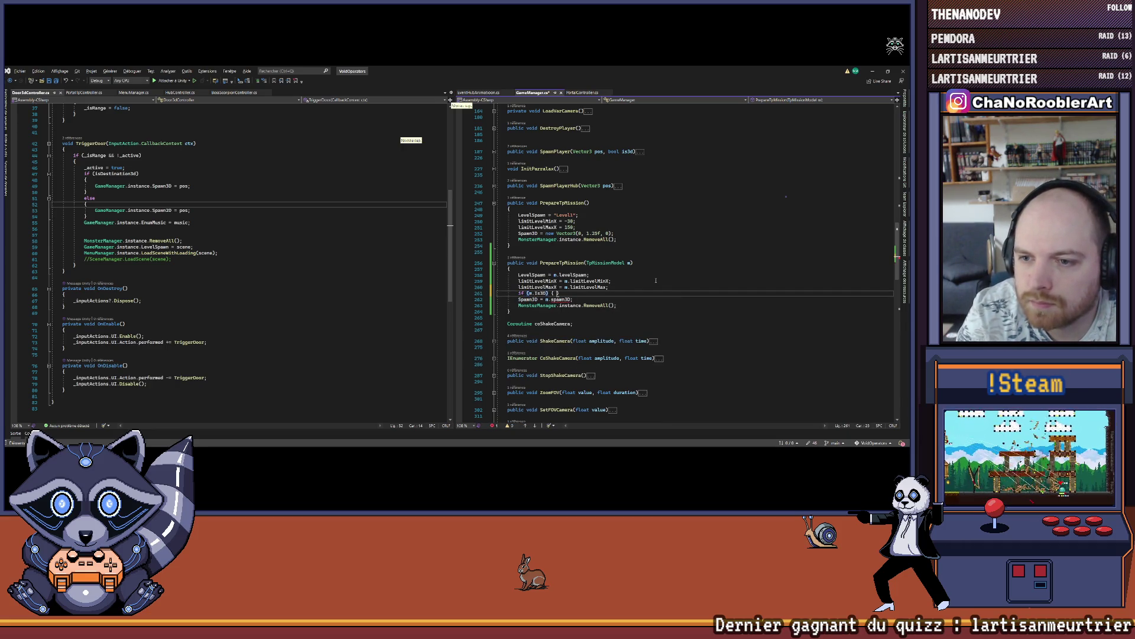
type("{")
key("Return")
key("Return")
type("}")
key("Down")
key("shift+Home")
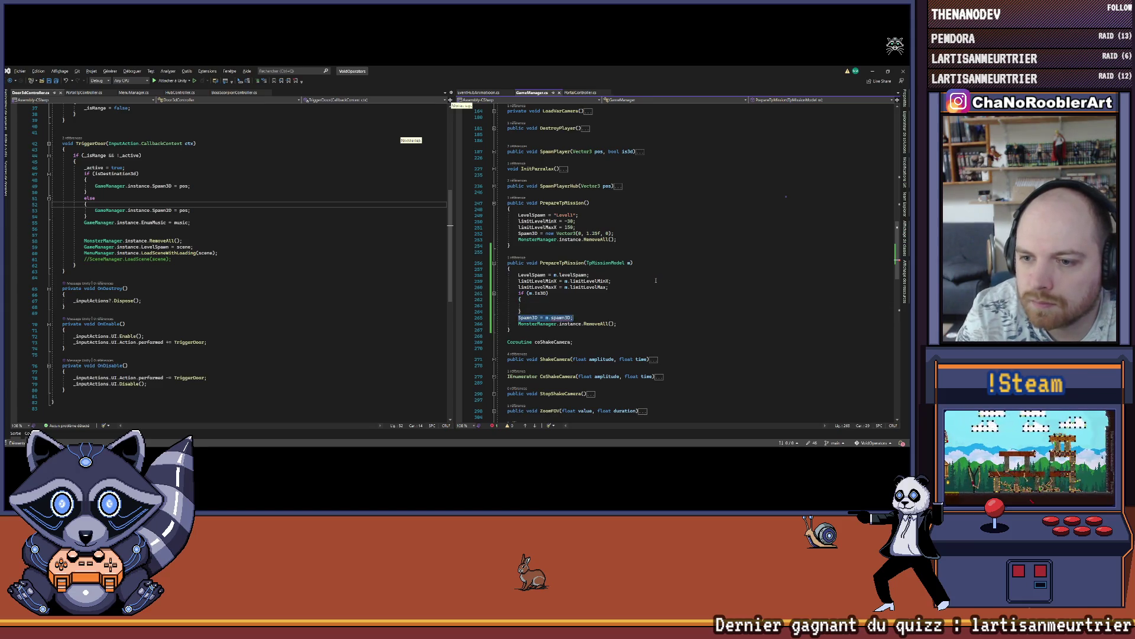
key("ctrl+x")
key("Up")
key("Up")
key("ctrl+v")
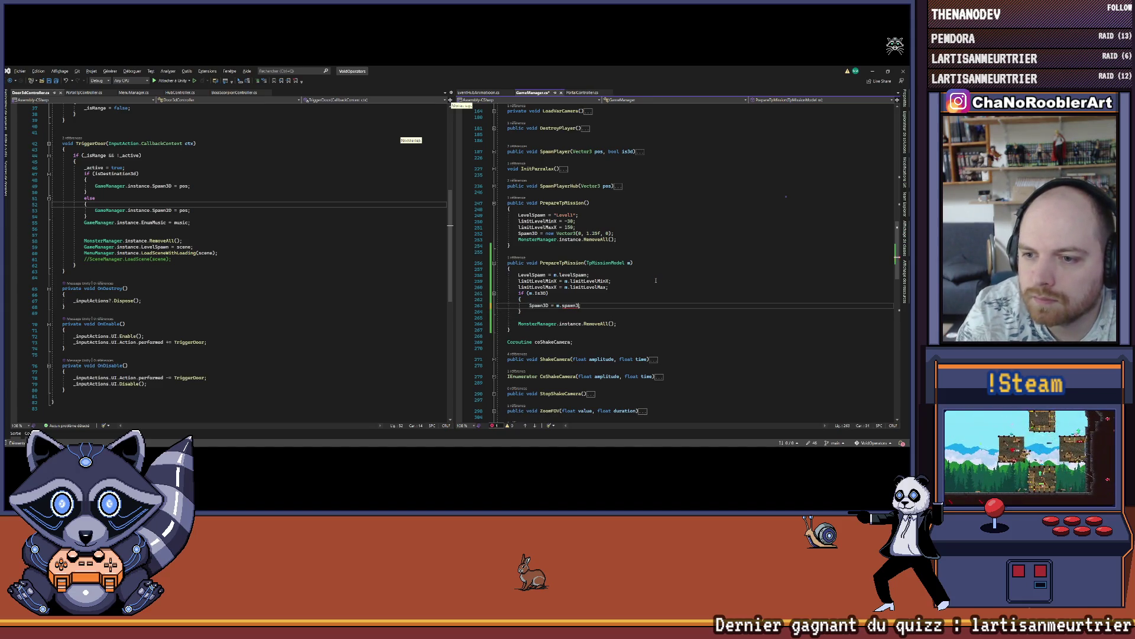
key("Left")
key("BackSpace")
key("BackSpace")
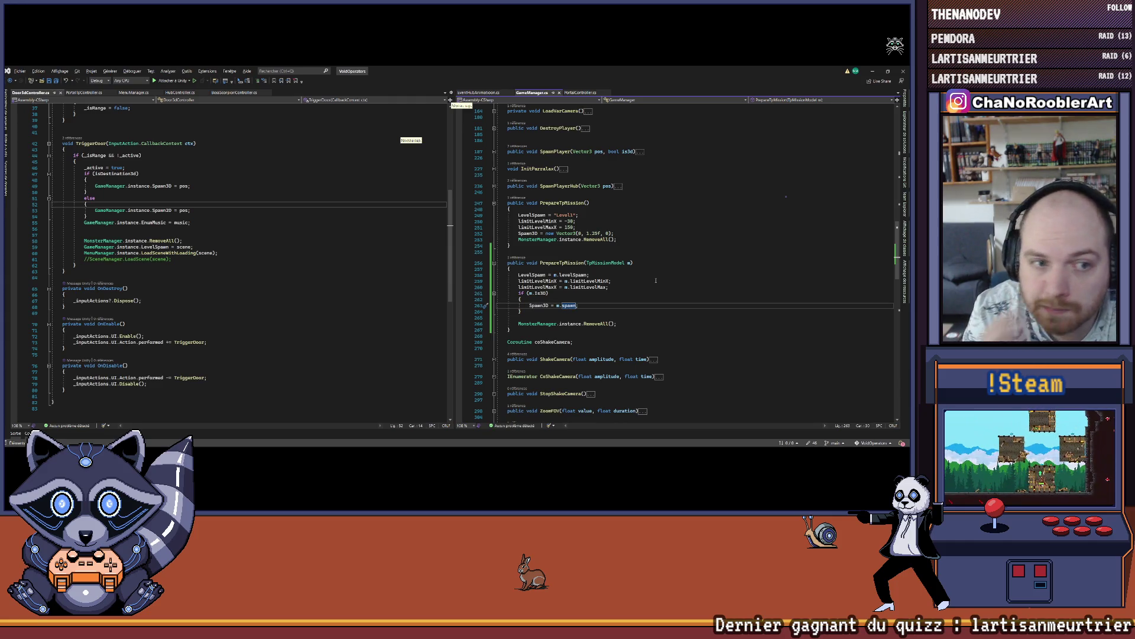
key("Down")
Add an else branch that sets Spawn2D = m.spawn;.
type("e")
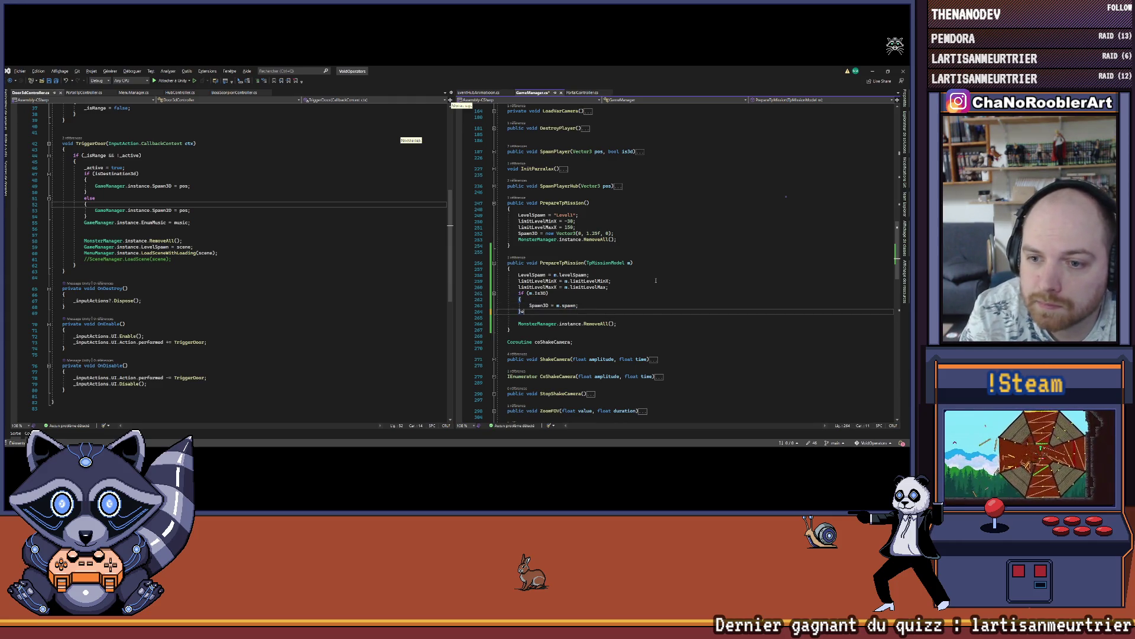
type("lse")
key("Tab")
key("Tab")
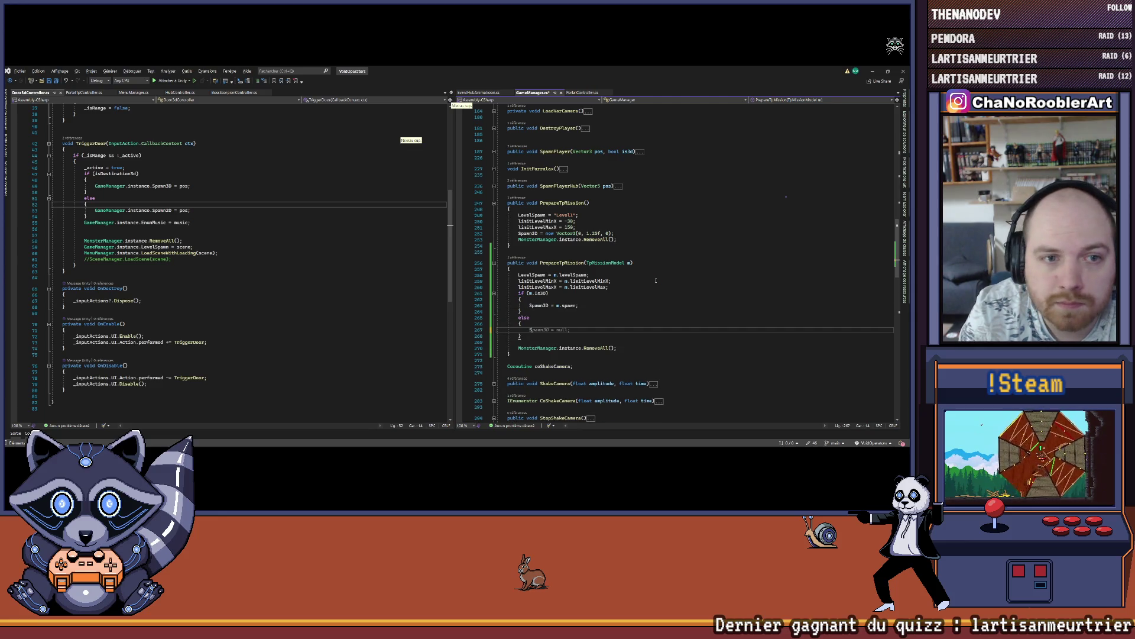
type("Spa")
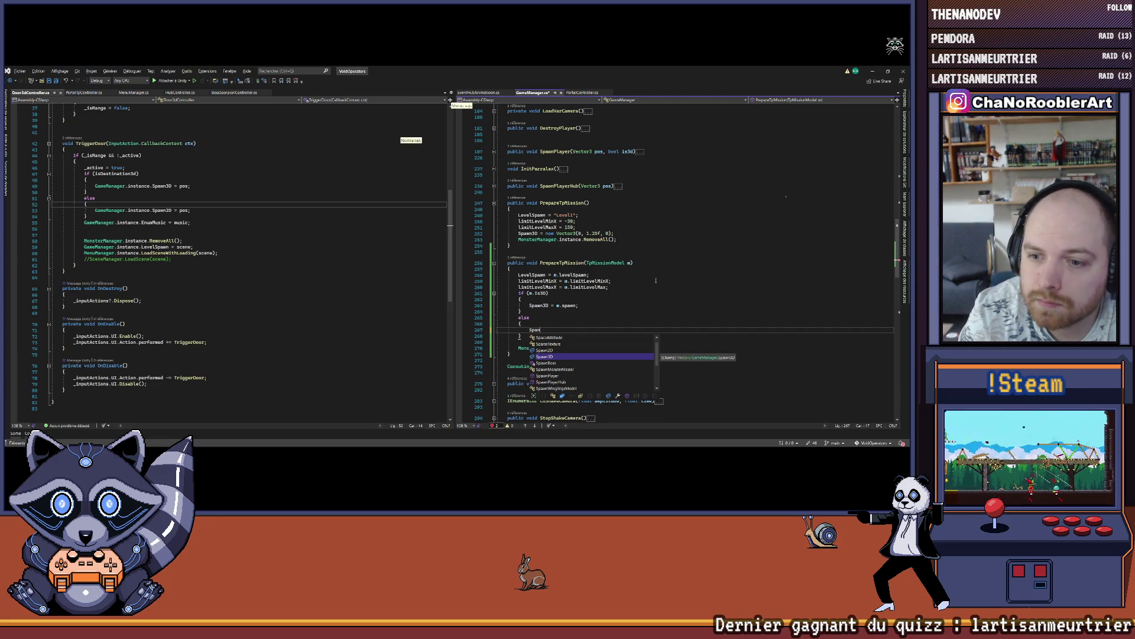
key("Up")
key("Tab")
type(".spawn;")
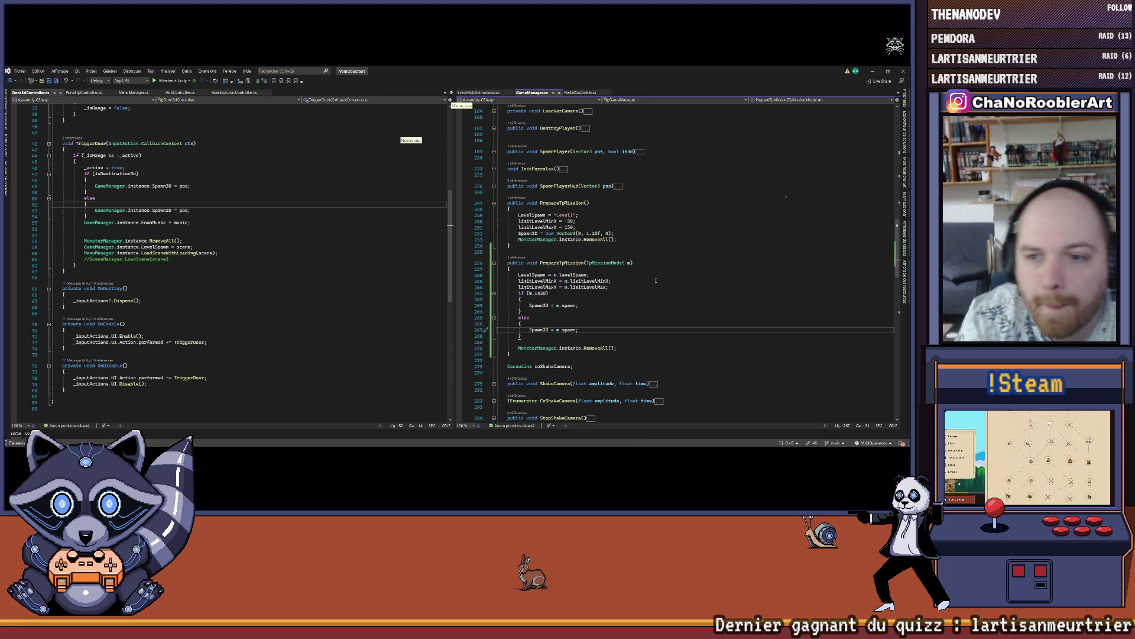
Move the two level-limit assignments into the 3D branch and remove the stray blank line.
left_click_drag(612, 287, 509, 280)
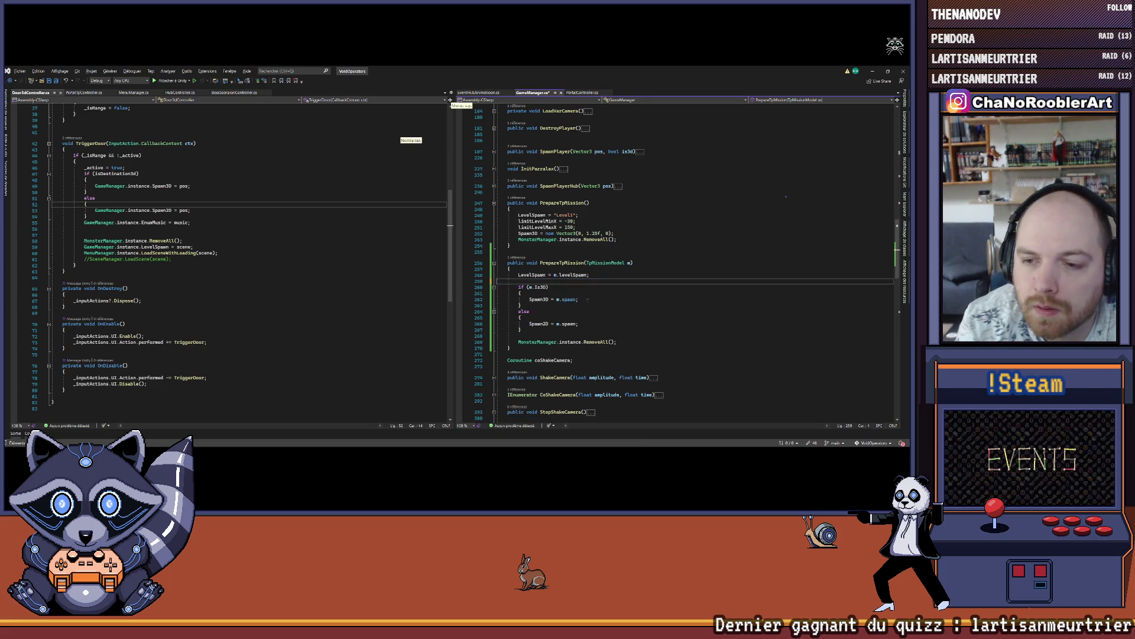
key("Delete")
left_click(634, 299)
key("Return")
key("ctrl+v")
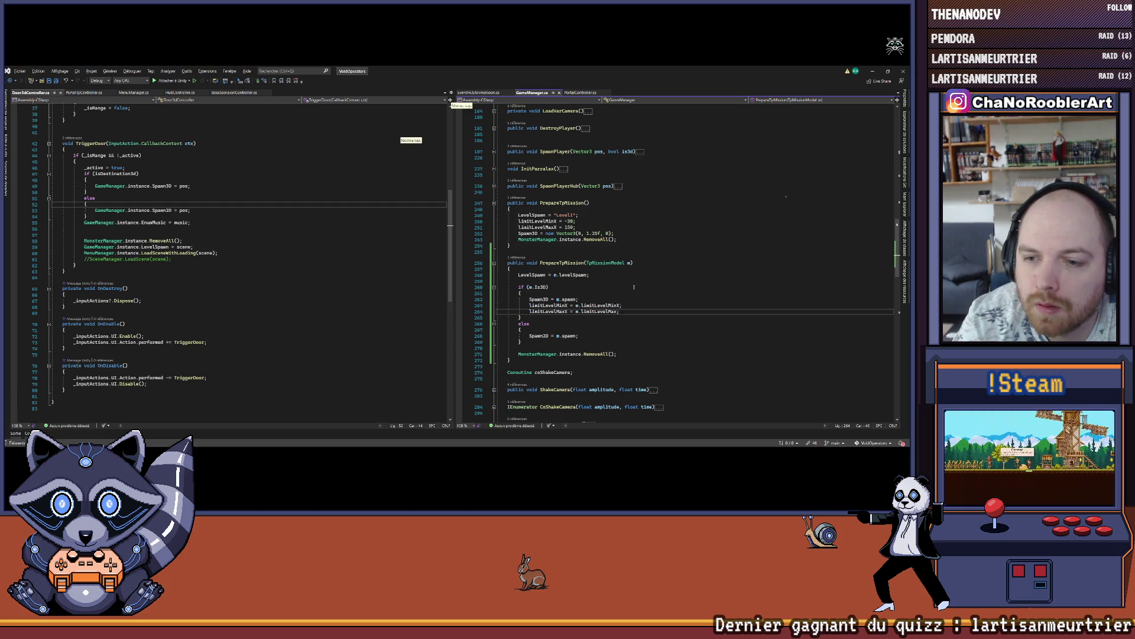
key("Up")
key("Up")
key("Up")
key("BackSpace")
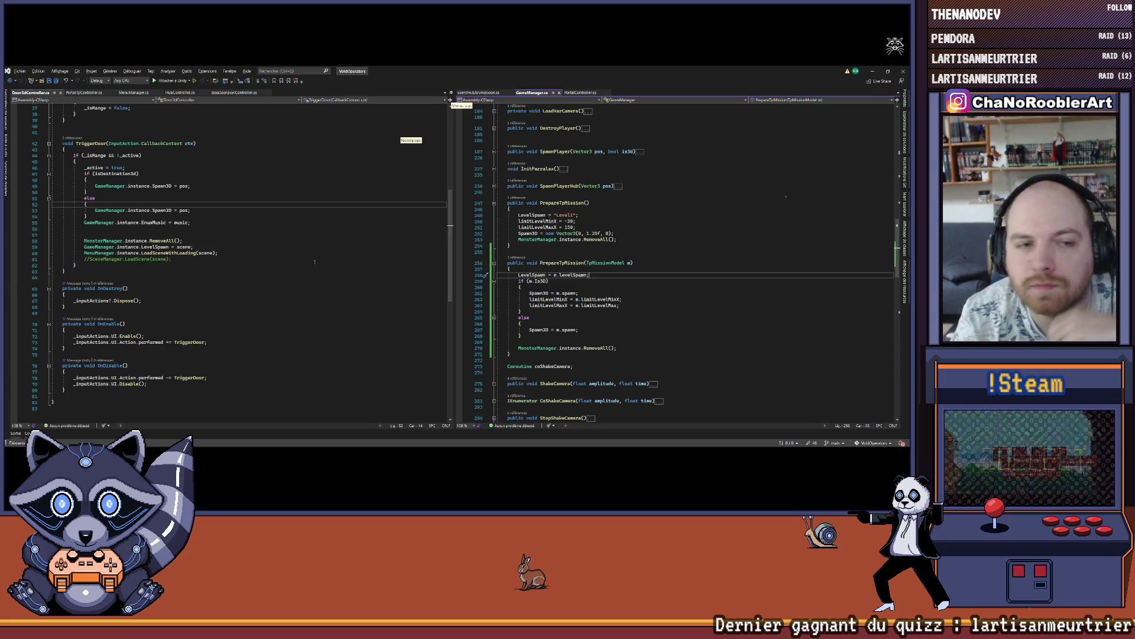
In Unity after recompiling, set Door3d's music to Music_mission_1_2D.
key("alt+Tab")
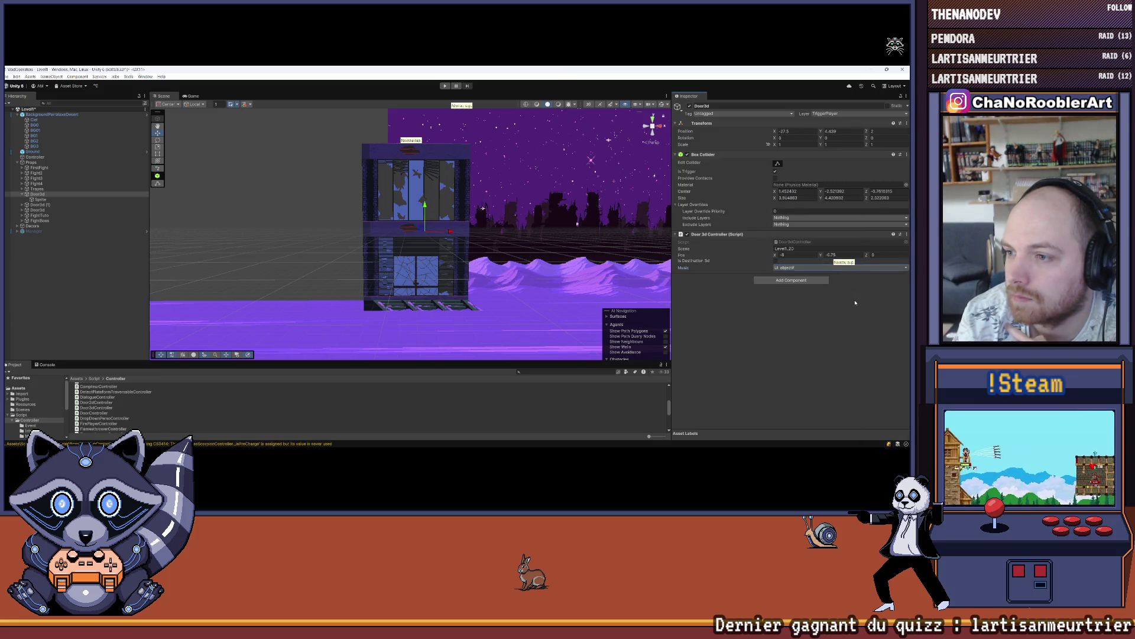
left_click(804, 268)
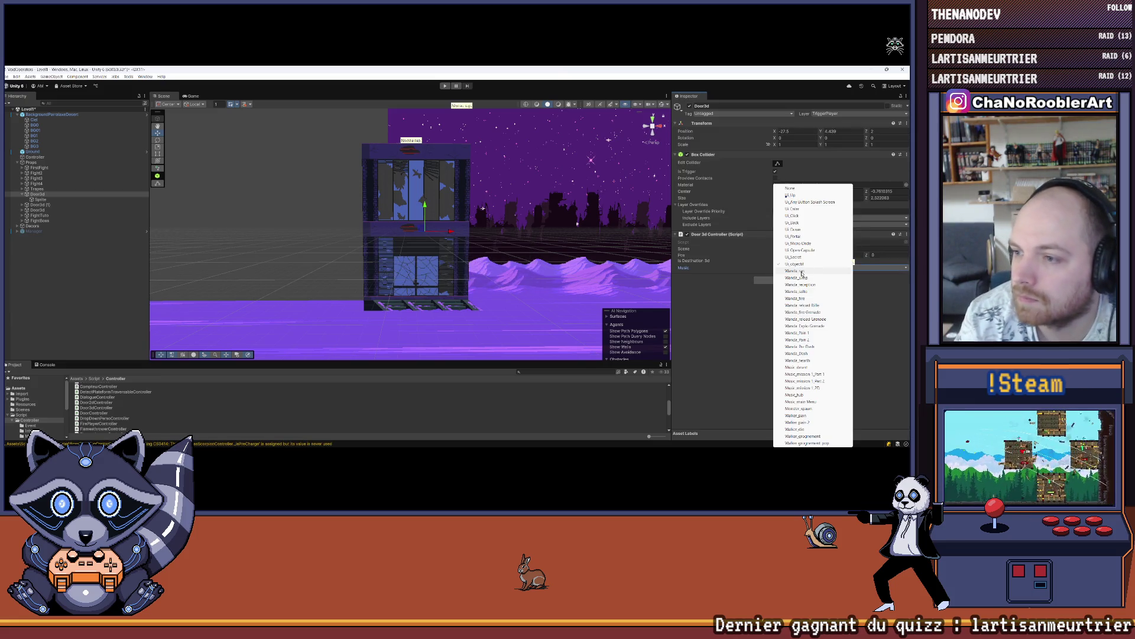
left_click(834, 388)
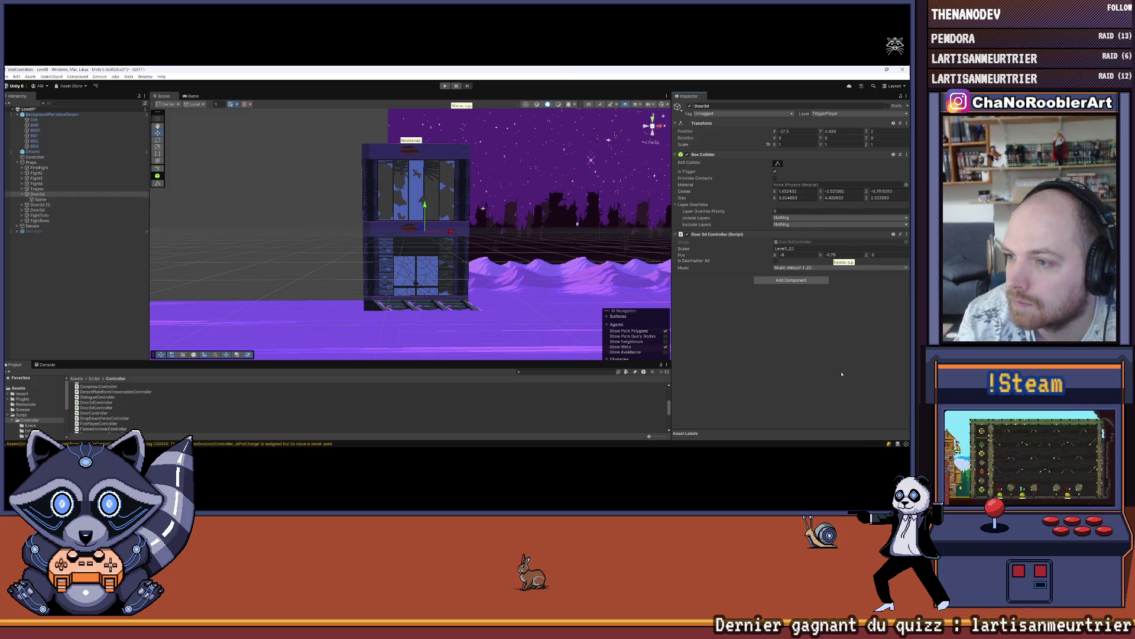
key("alt+Tab")
key("alt+Tab")
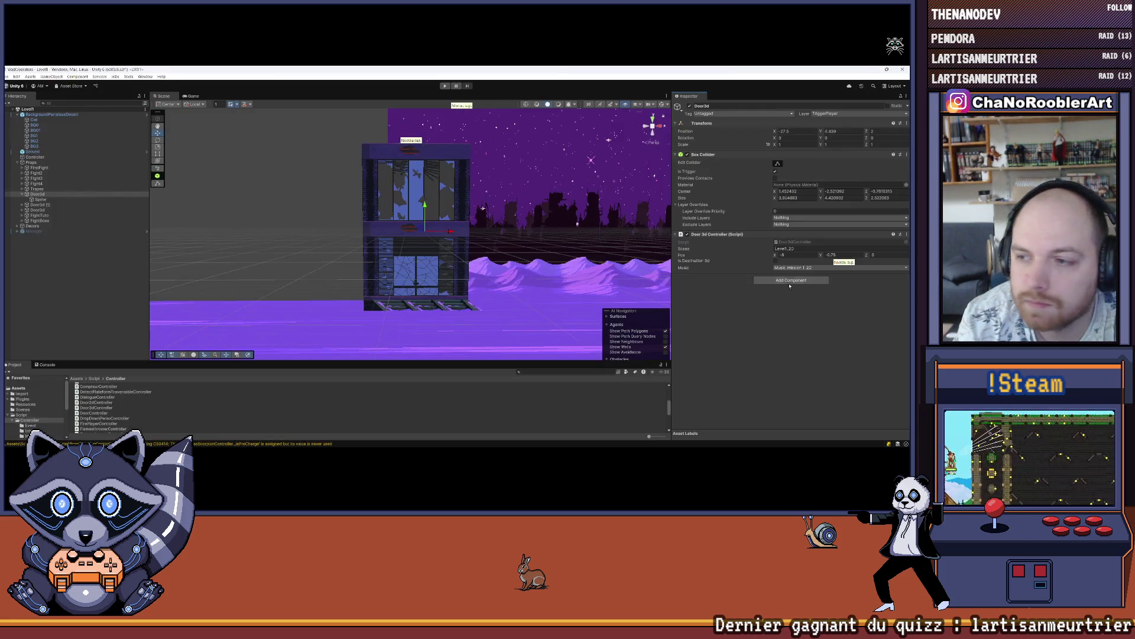
key("alt+Tab")
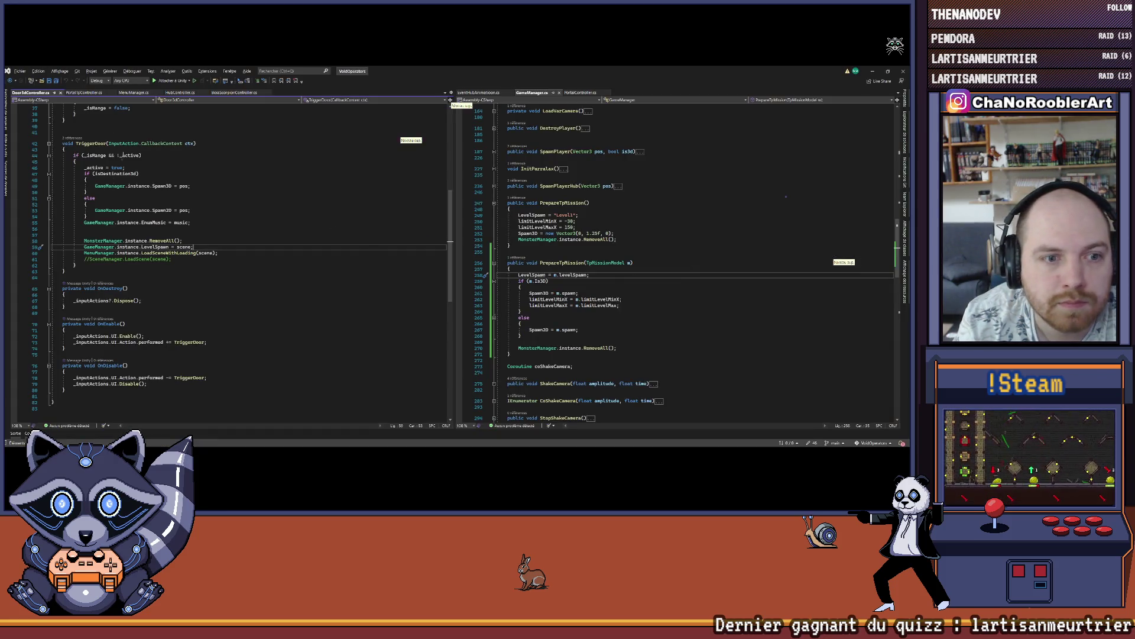
Copy the music field from Door3dController into TpMissionModel as a public field.
scroll(122, 155, "up", 12)
left_click_drag(122, 217, 50, 208)
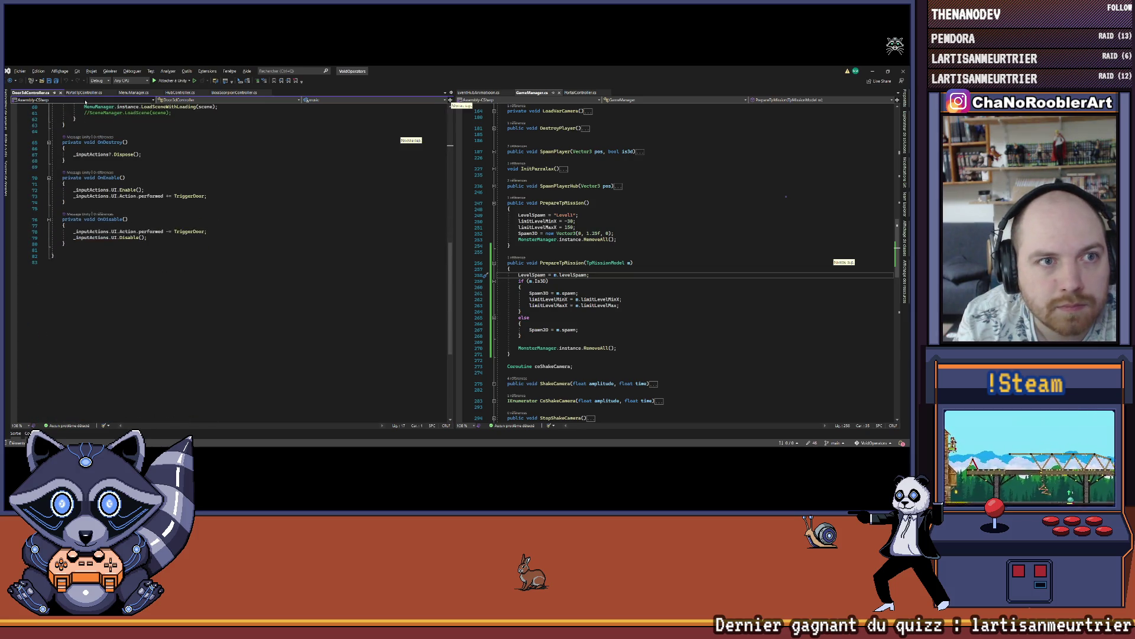
left_click(83, 92)
key("Return")
key("ctrl+v")
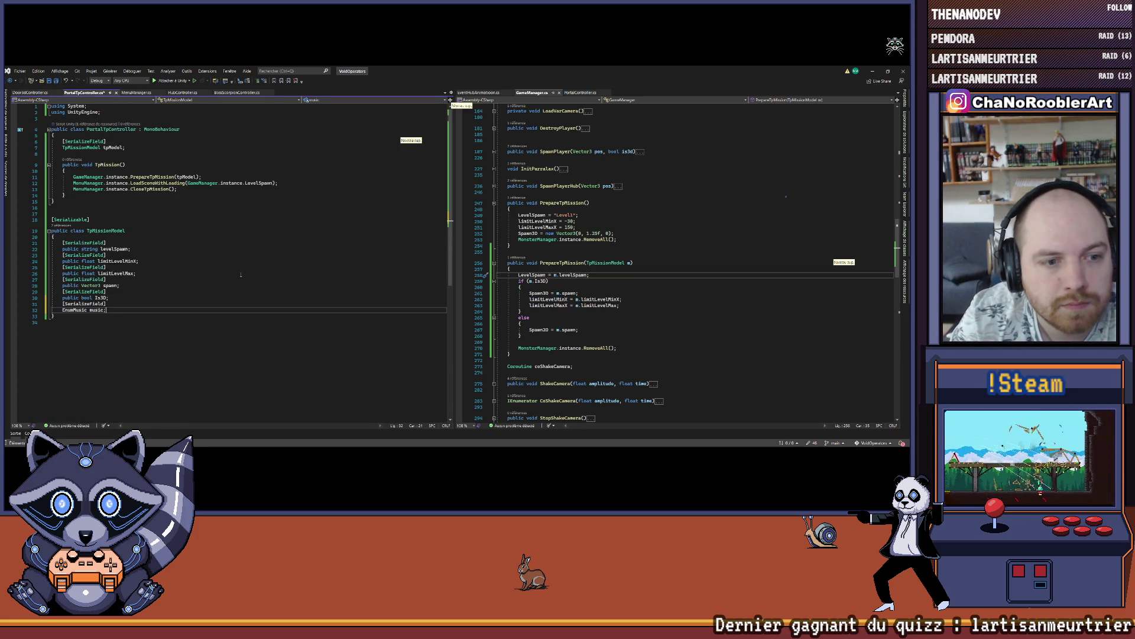
type("public")
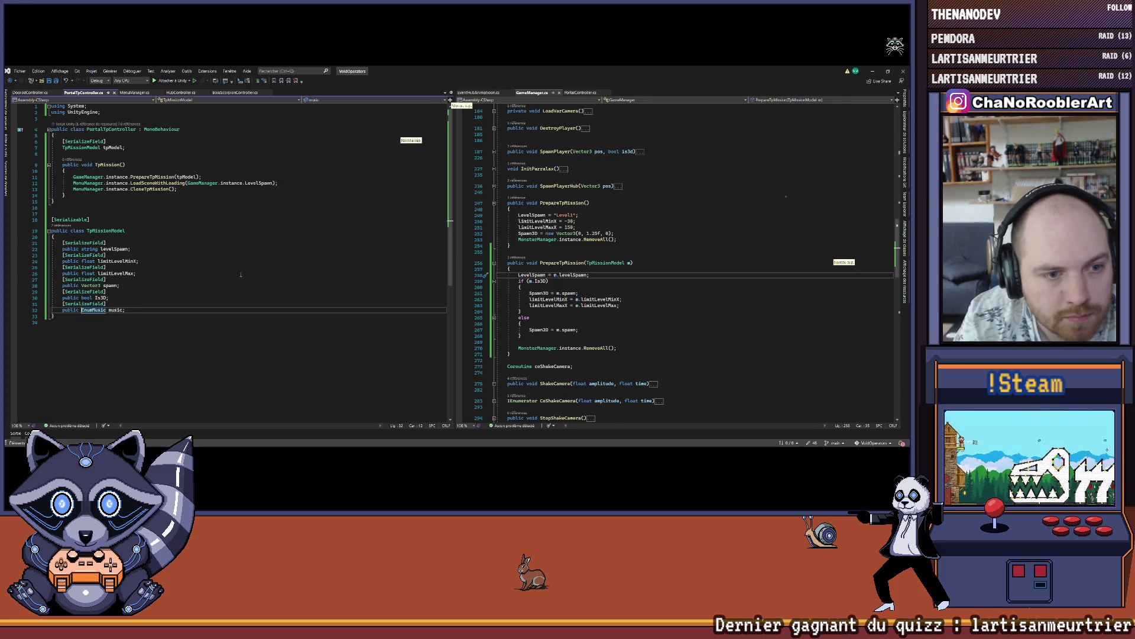
Remove the SerializeField attributes above music, spawn, Is3D, limitLevelMax, limitLevelMinX and levelSpawn.
key("Up")
key("End")
key("BackSpace")
key("BackSpace")
key("BackSpace")
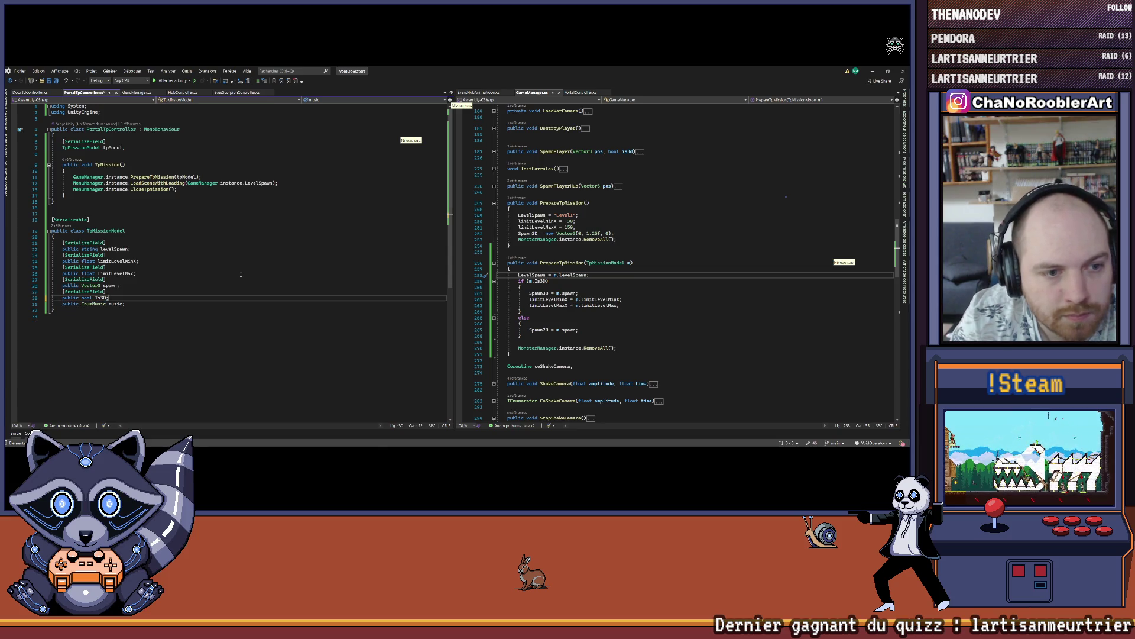
key("Up")
key("Up")
key("Down")
key("Home")
key("BackSpace")
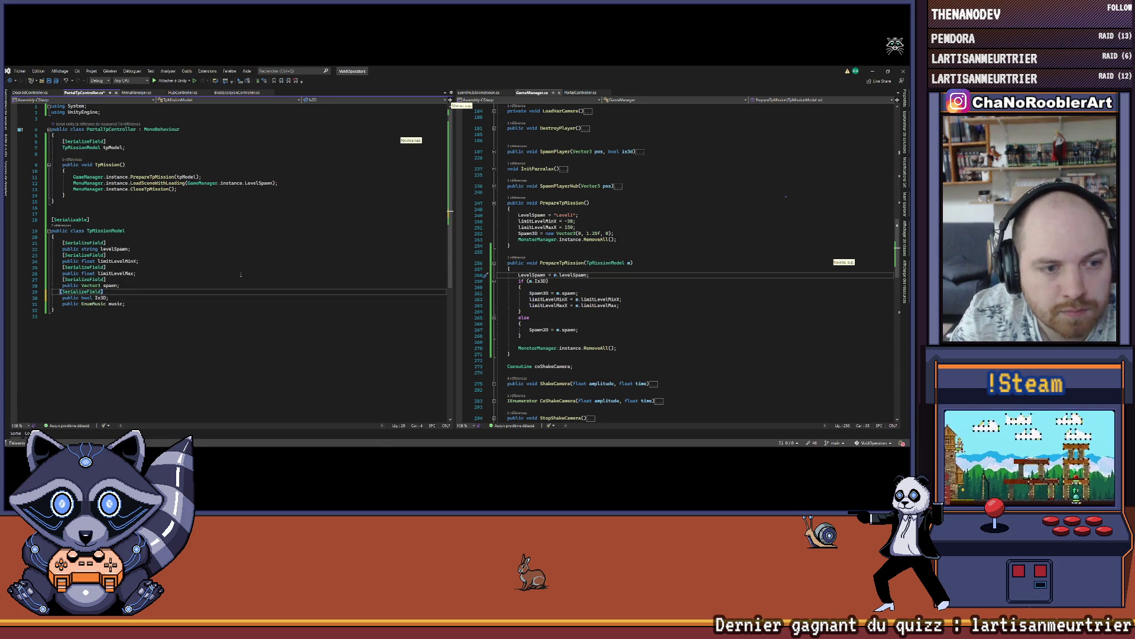
key("End")
key("BackSpace")
key("BackSpace")
key("BackSpace")
key("Up")
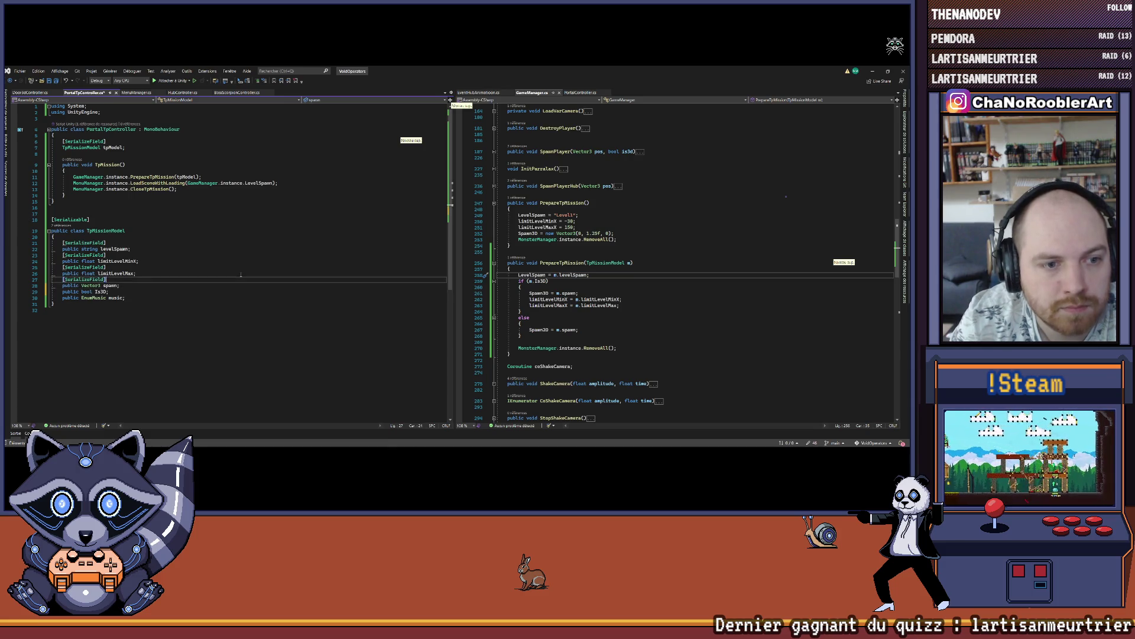
key("BackSpace")
key("BackSpace")
key("BackSpace")
key("BackSpace")
key("BackSpace")
key("Up")
key("BackSpace")
key("BackSpace")
key("BackSpace")
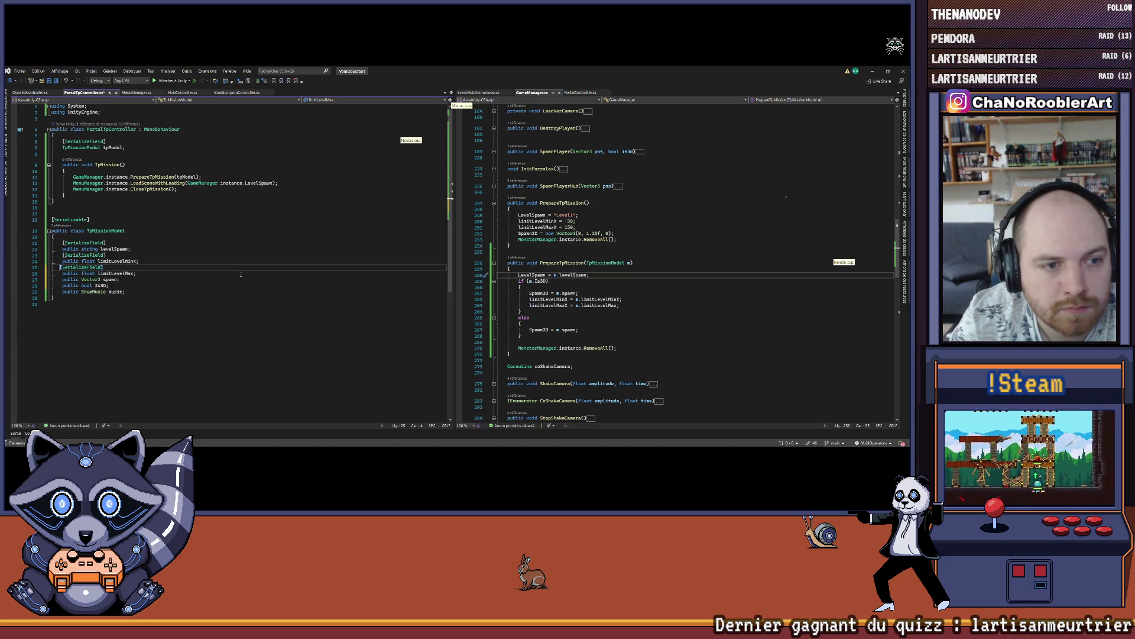
key("BackSpace")
key("BackSpace")
key("Up")
key("BackSpace")
key("BackSpace")
key("BackSpace")
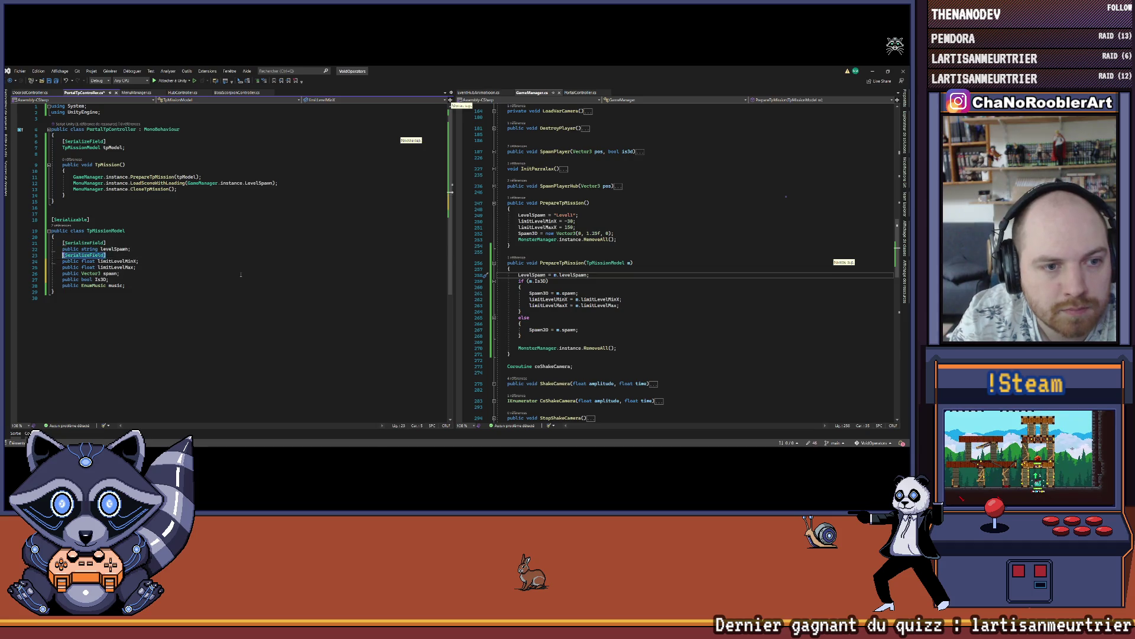
key("Up")
key("BackSpace")
key("BackSpace")
key("BackSpace")
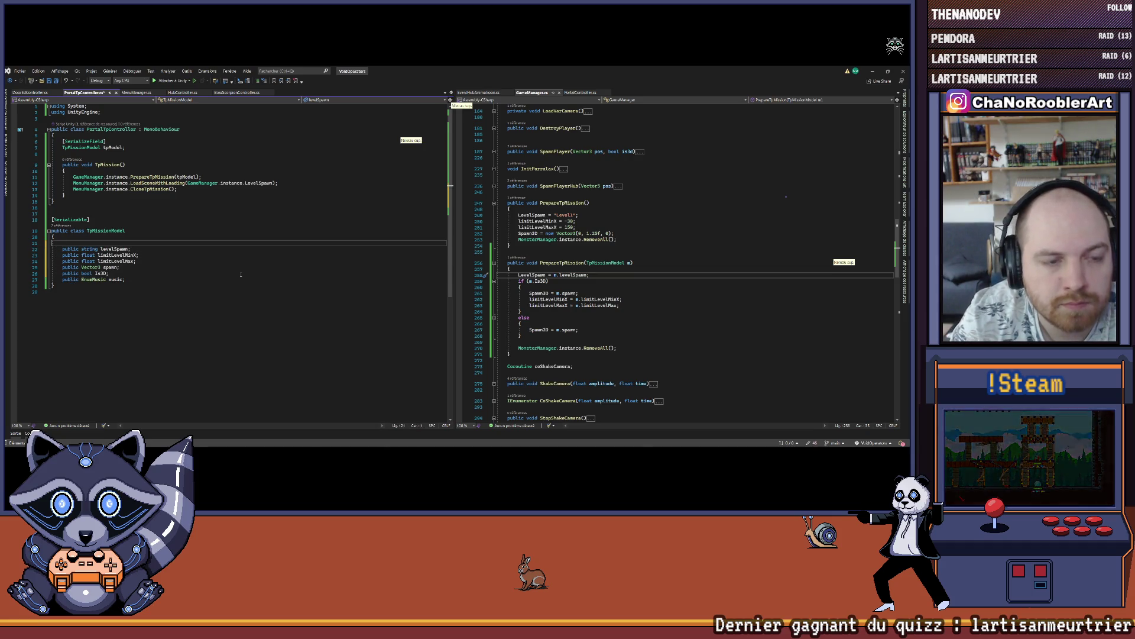
key("BackSpace")
key("BackSpace")
In Door3dController, select the line that sets EnumMusic to music.
key("ctrl+Tab")
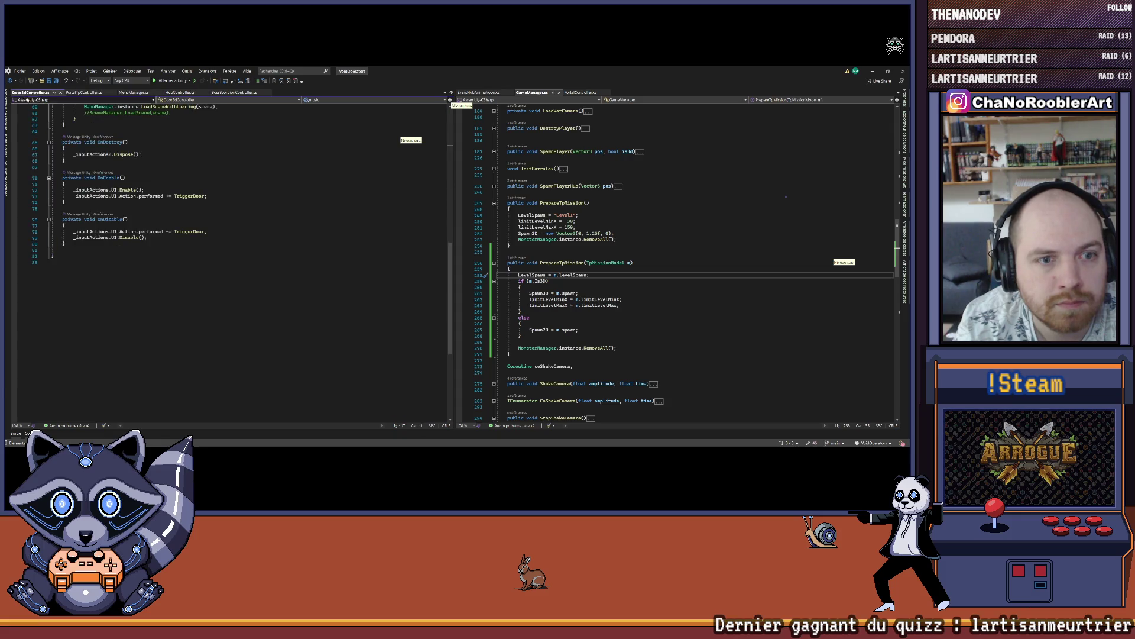
scroll(148, 255, "up", 3)
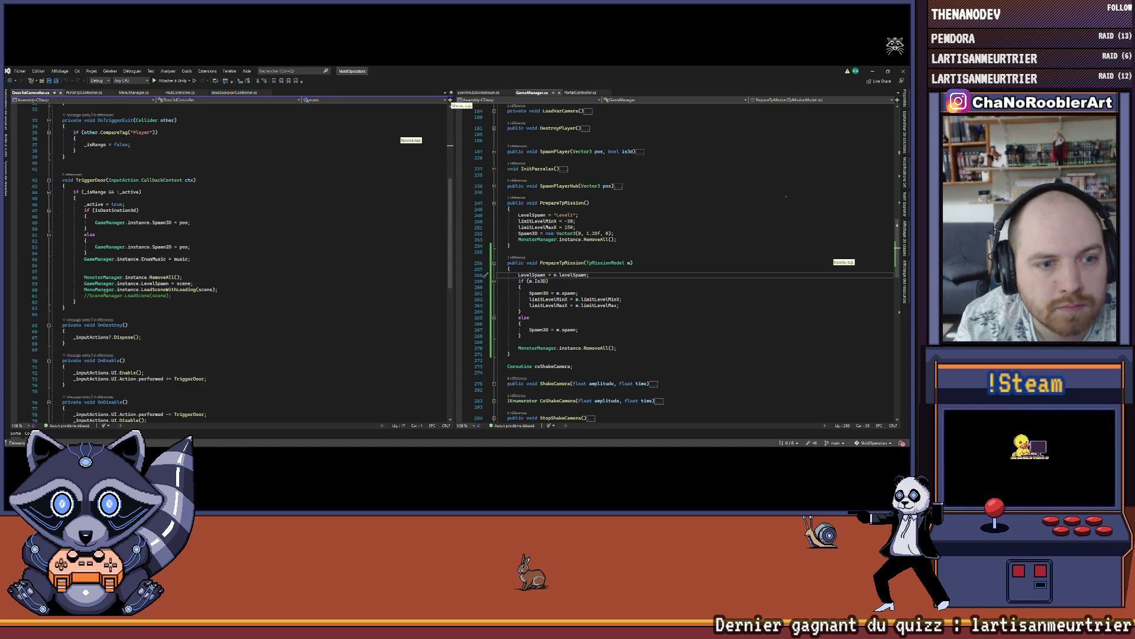
scroll(216, 286, "up", 4)
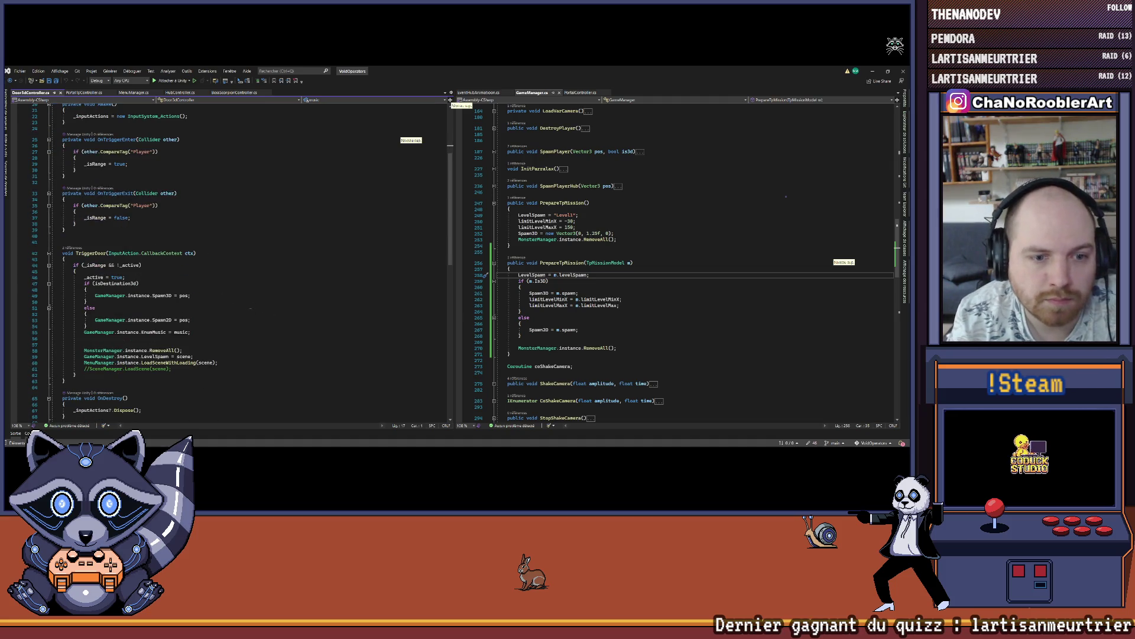
left_click_drag(84, 332, 210, 330)
key("ctrl+c")
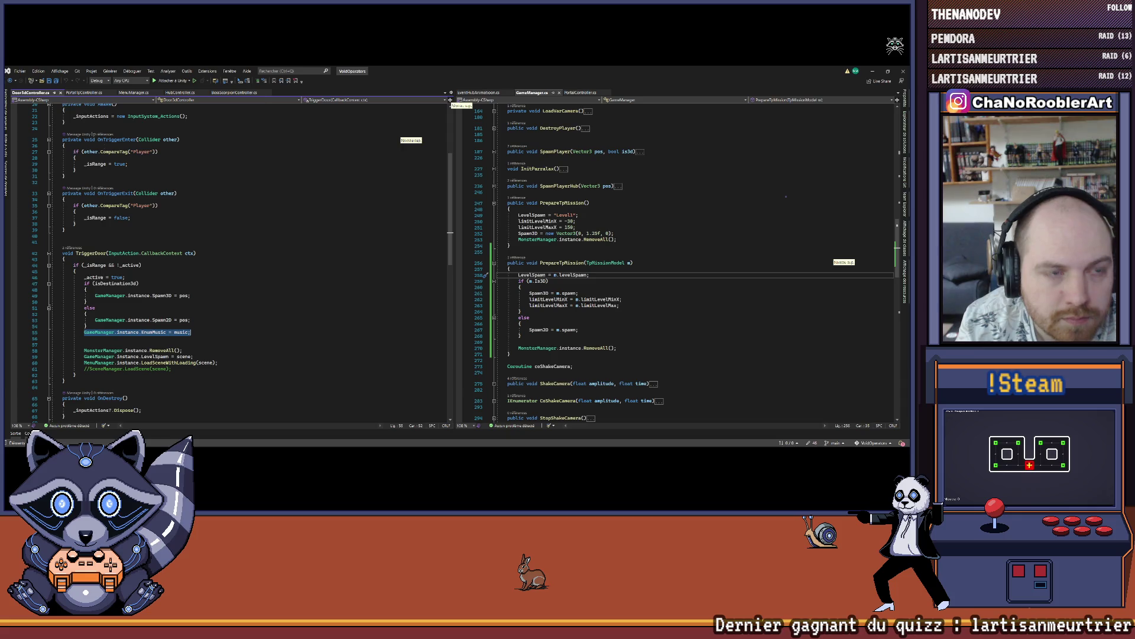
Paste the EnumMusic line into PrepareTpMission and change it to EnumMusic = m.music.
left_click(83, 92)
left_click(617, 341)
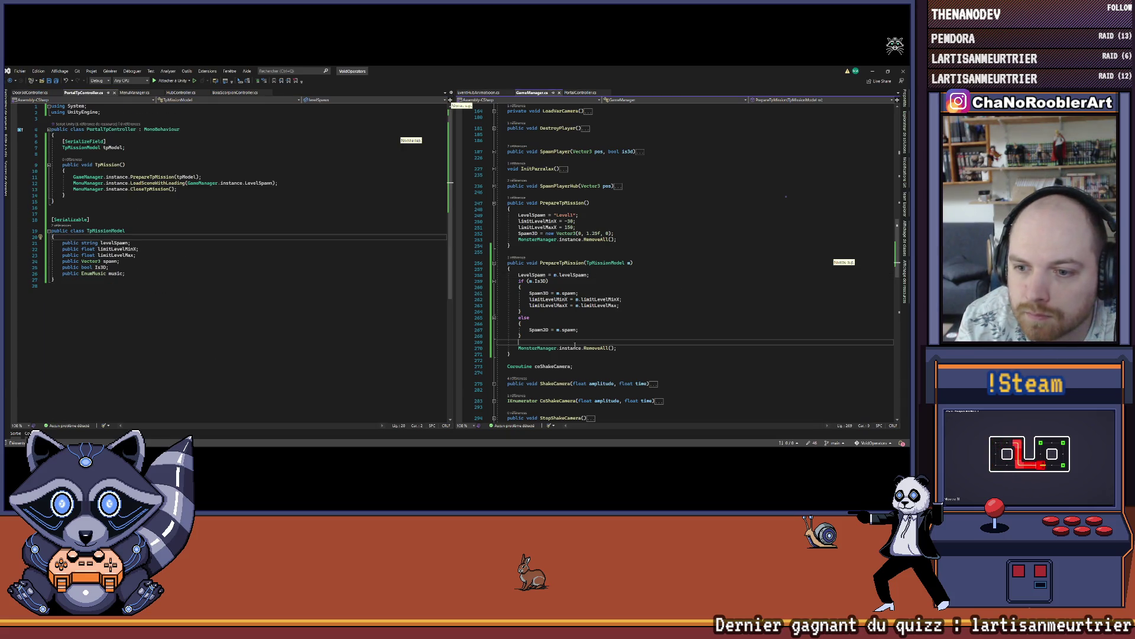
key("ctrl+v")
key("BackSpace")
key("BackSpace")
key("BackSpace")
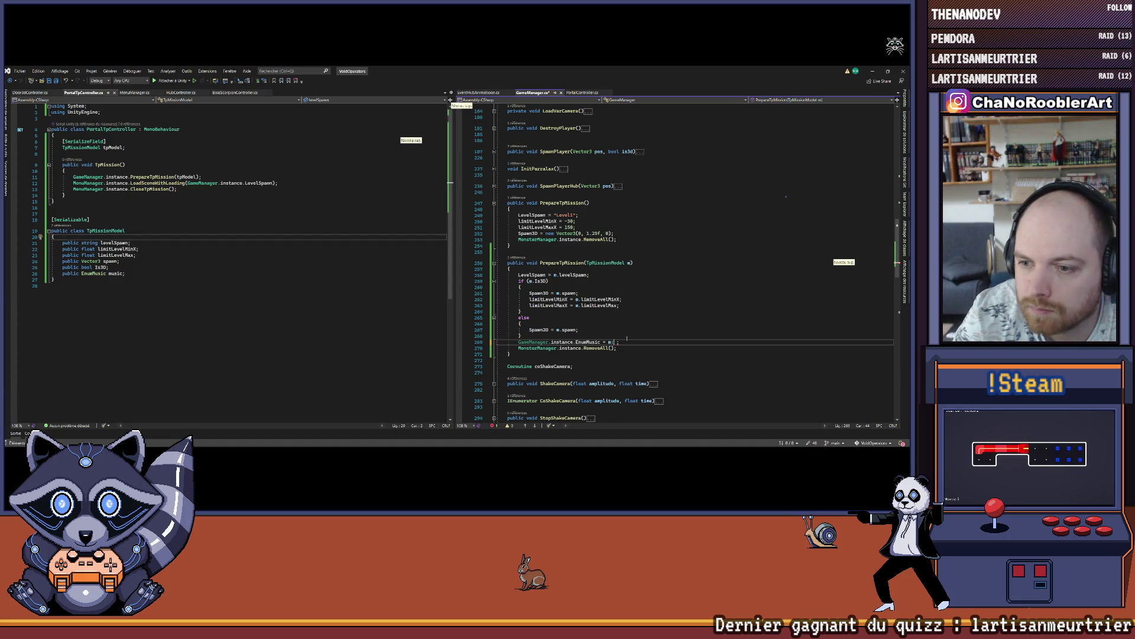
type("m")
key("BackSpace")
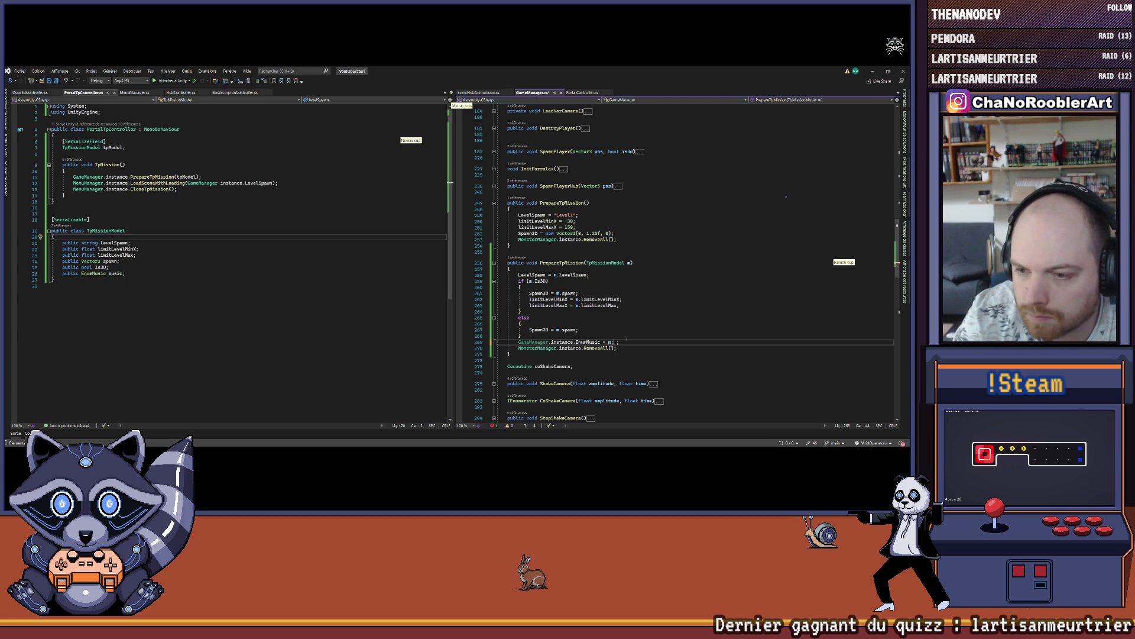
type(".music")
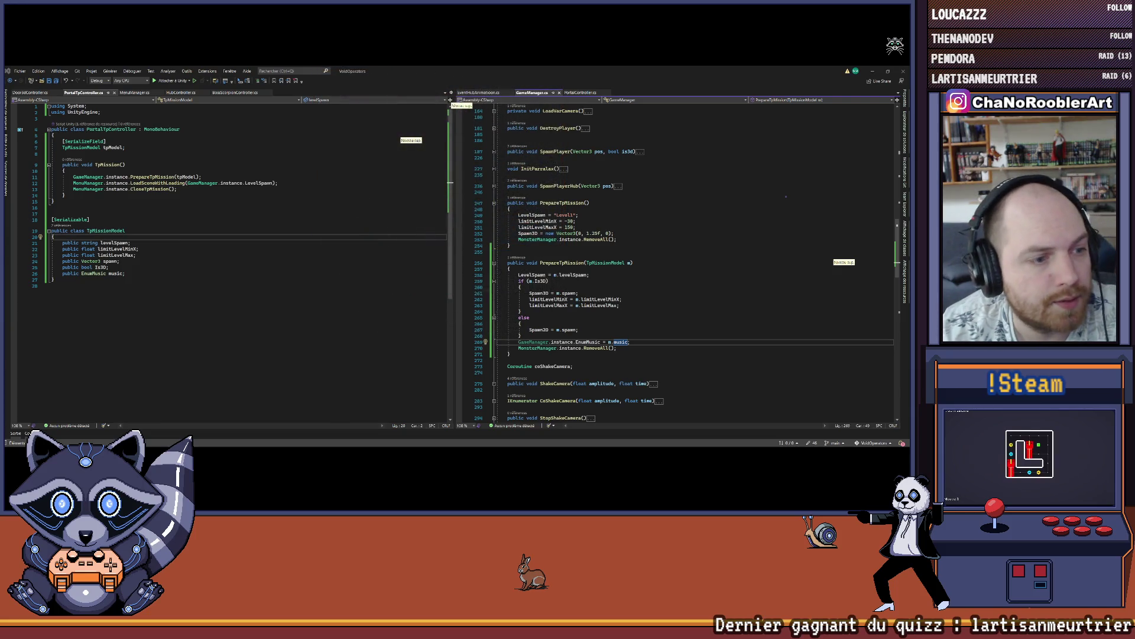
Delete the GameManager.instance prefix on line 269 and save GameManager.cs.
left_click(643, 299)
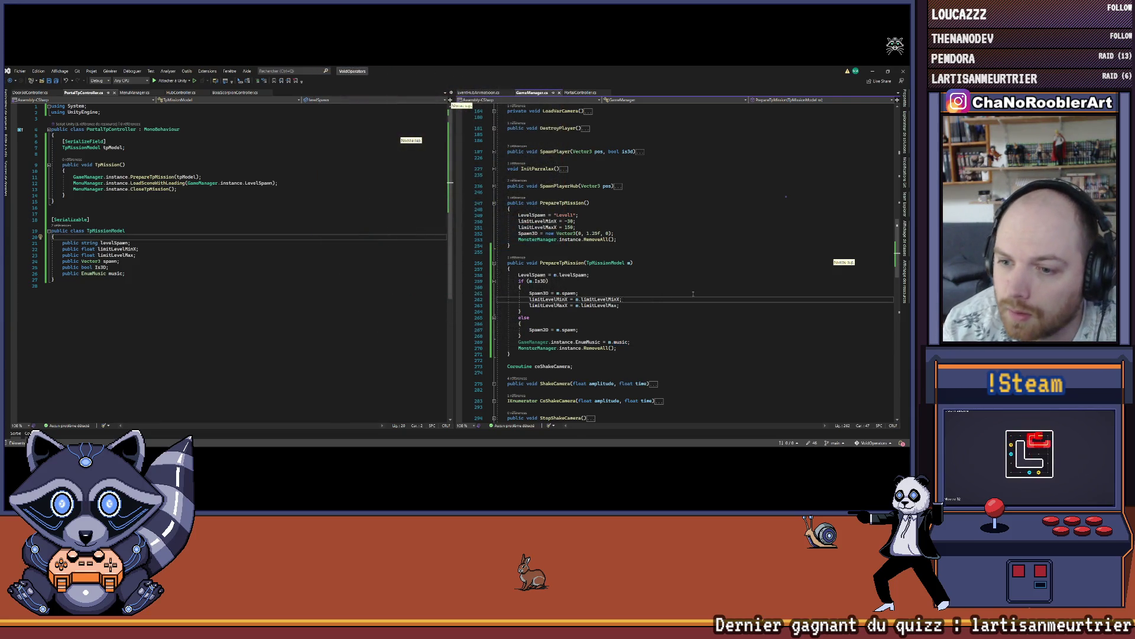
scroll(693, 293, "down", 2)
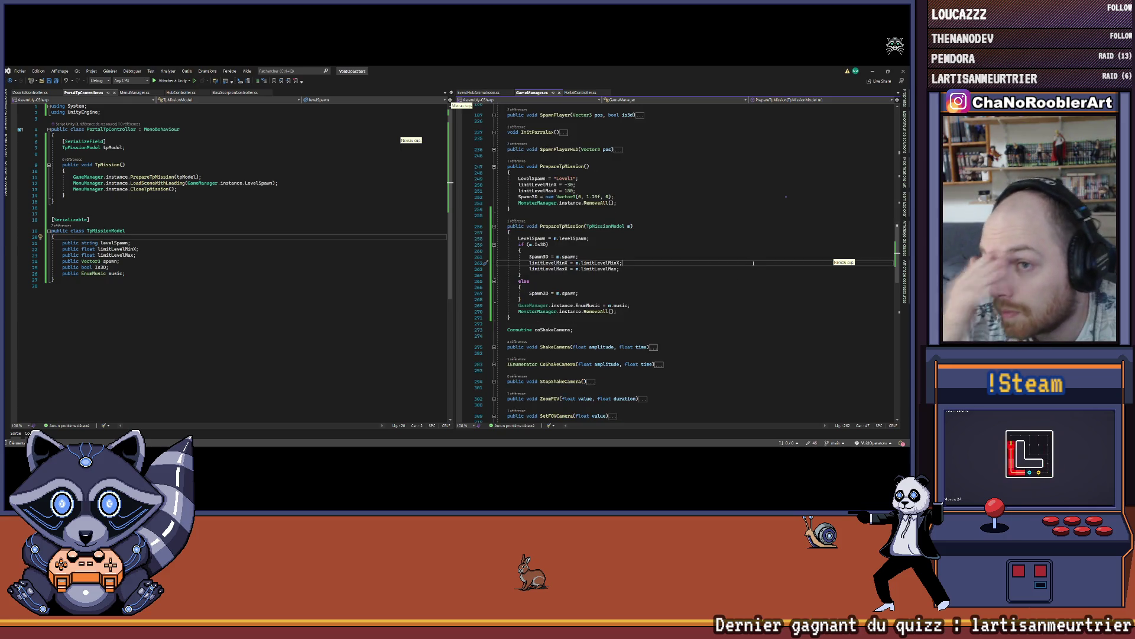
left_click_drag(519, 305, 560, 305)
key("Delete")
key("ctrl+s")
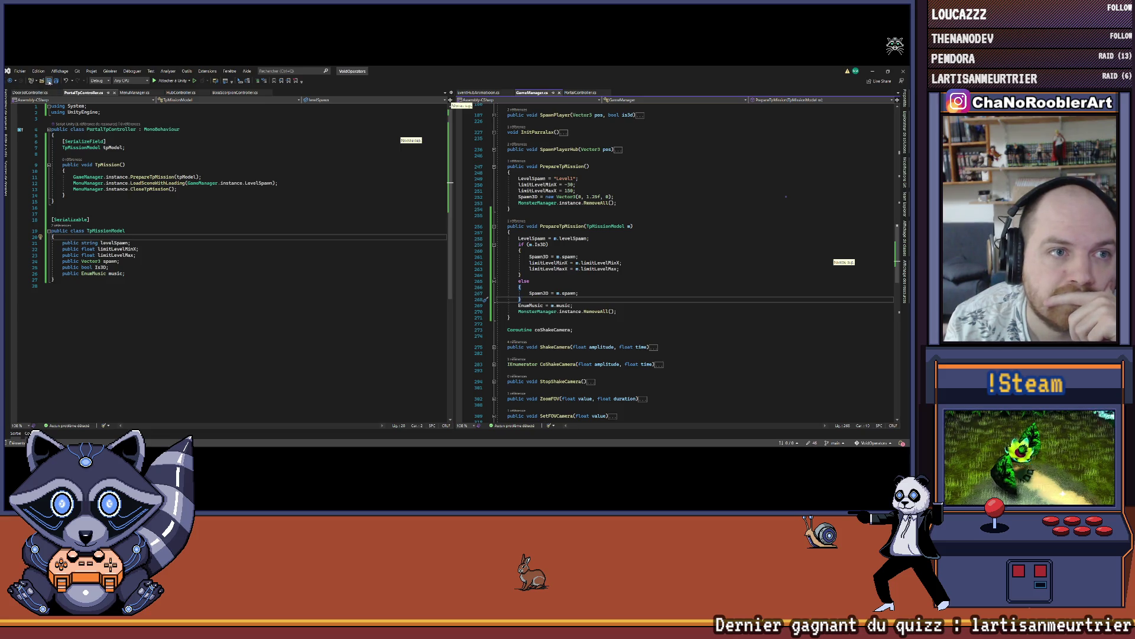
Recheck Door3dController, then put the cursor after tpModel on PortalTpController line 7.
left_click(29, 93)
left_click(83, 93)
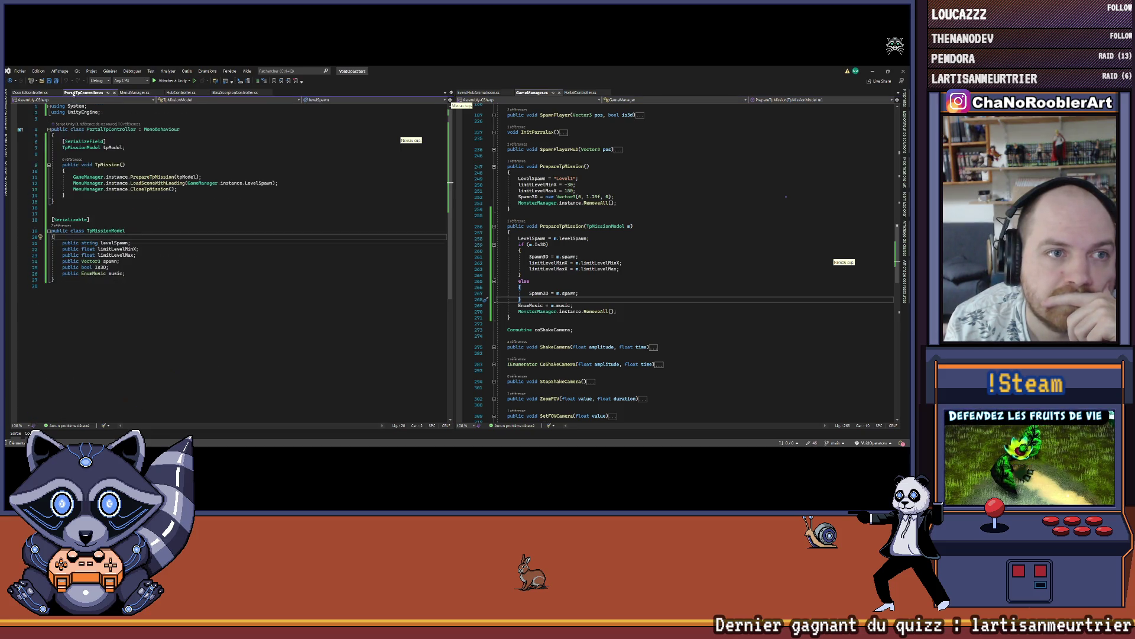
left_click(245, 147)
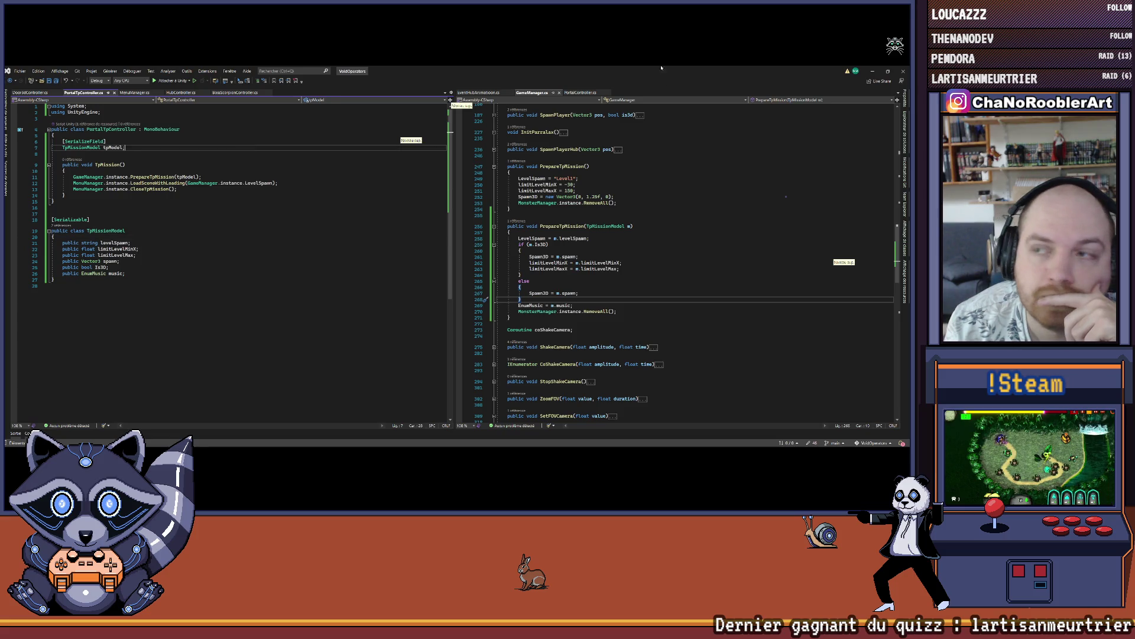
Back in Unity, take a Window-mode snip of the Inspector showing Door 3d Controller.
key("alt+Tab")
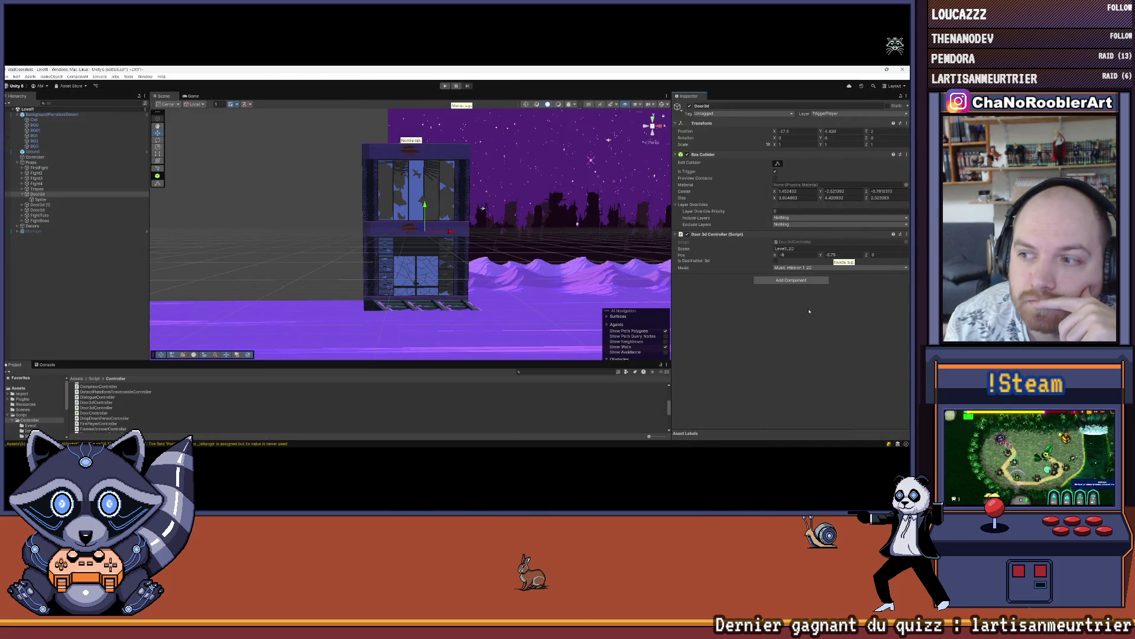
key("super+shift+s")
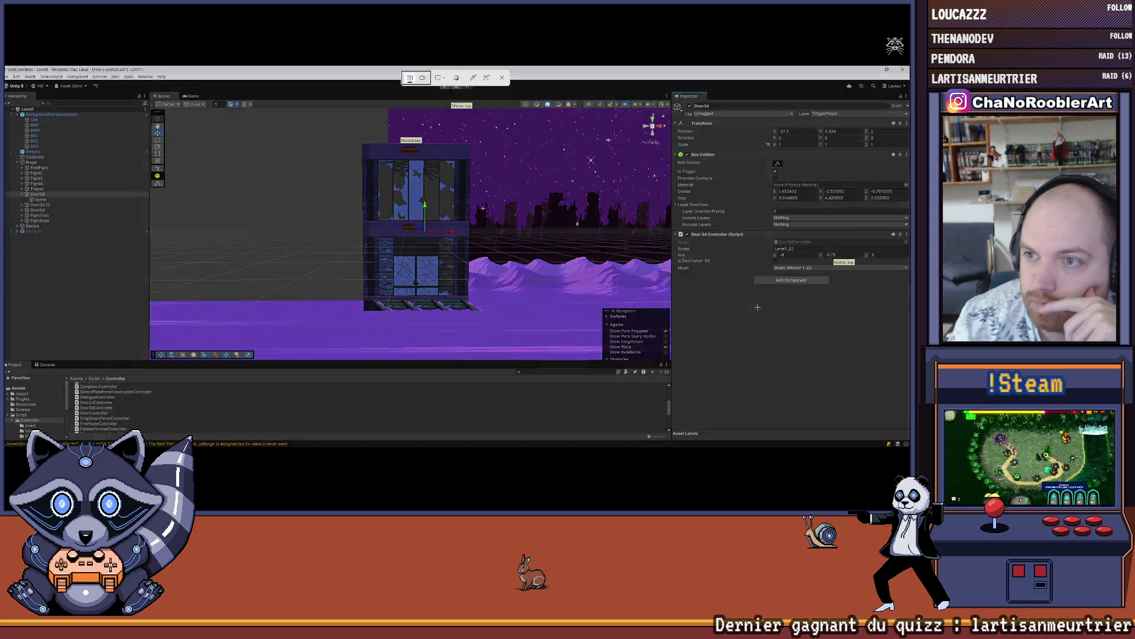
left_click_drag(673, 227, 901, 313)
left_click(653, 196)
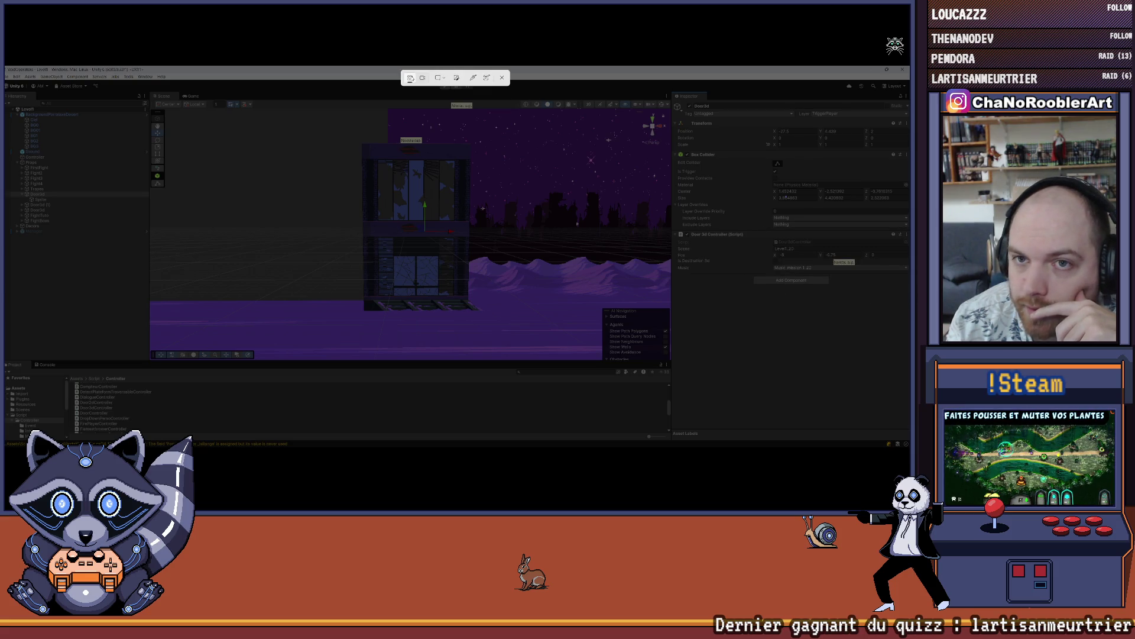
left_click(443, 78)
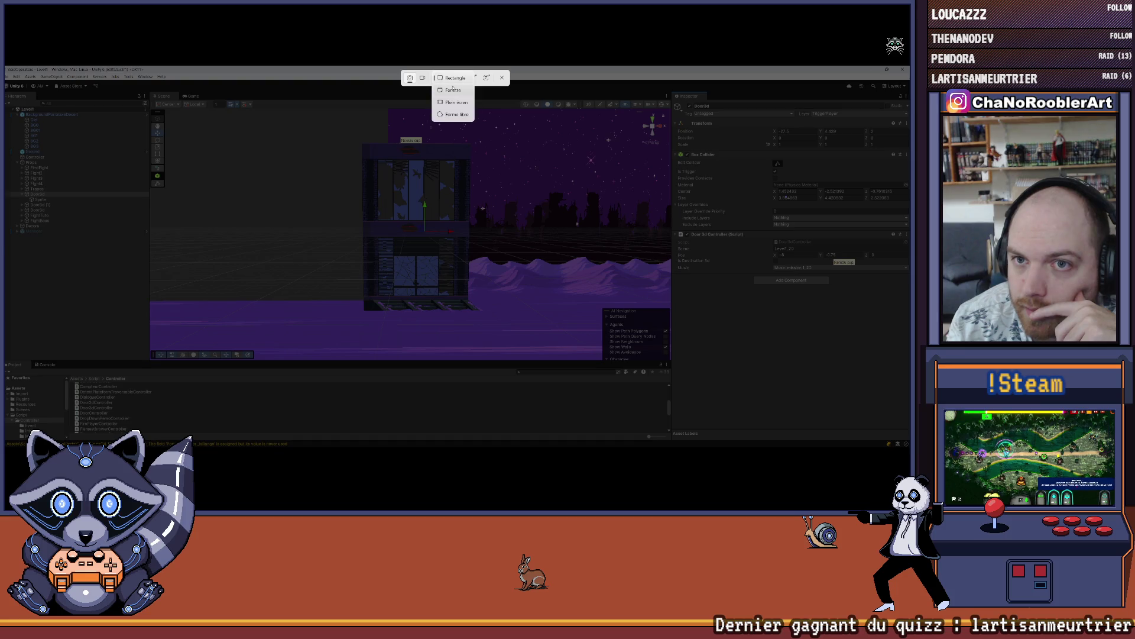
left_click(453, 89)
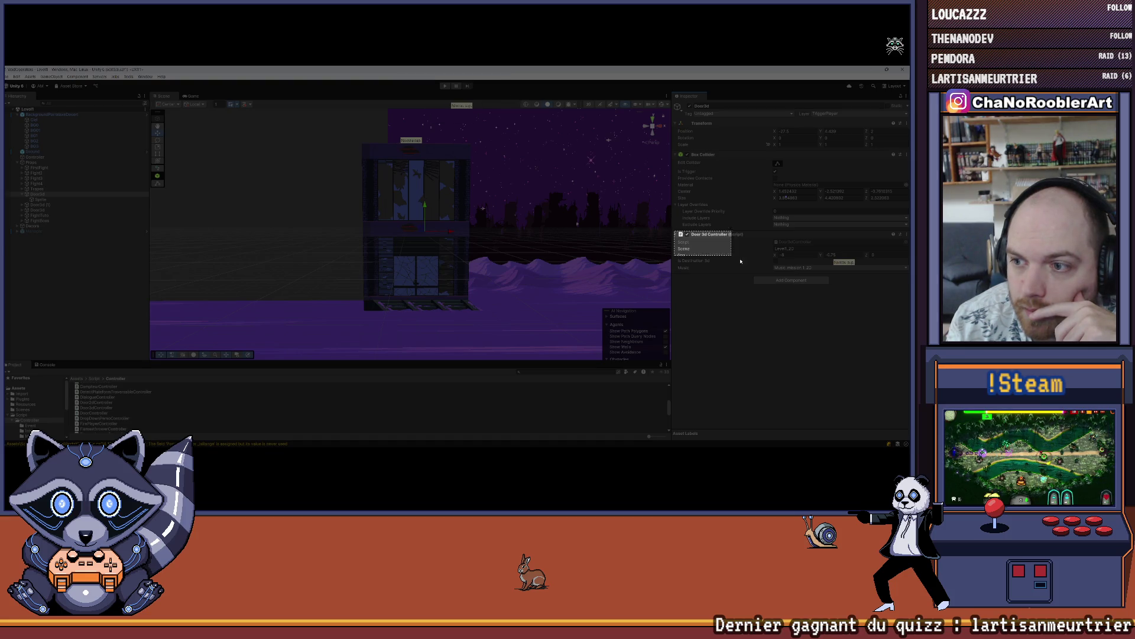
left_click(899, 287)
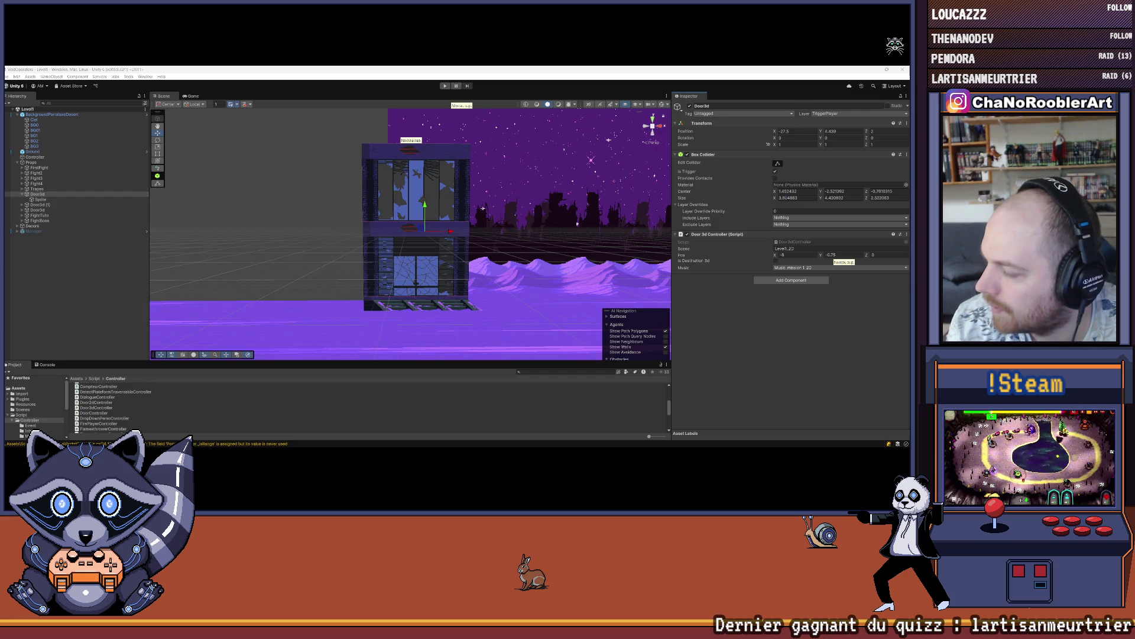
key("super+shift+Right")
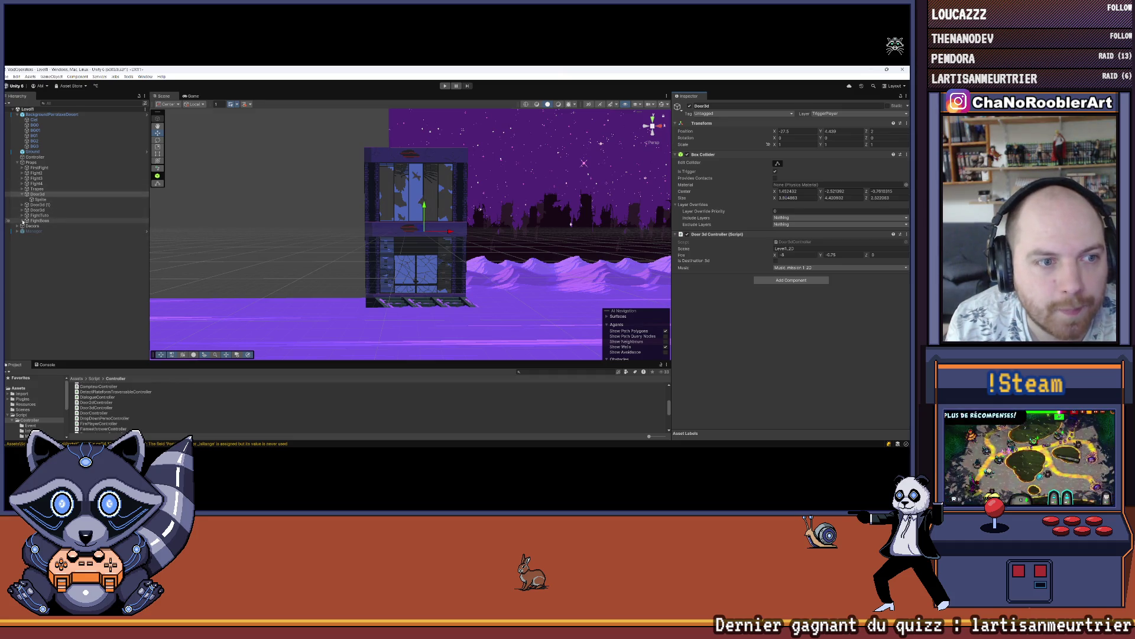
Expand Manager > Menu > CanvasSelectTp > Panel > Left in the Hierarchy and select its portal Button.
left_click(37, 194)
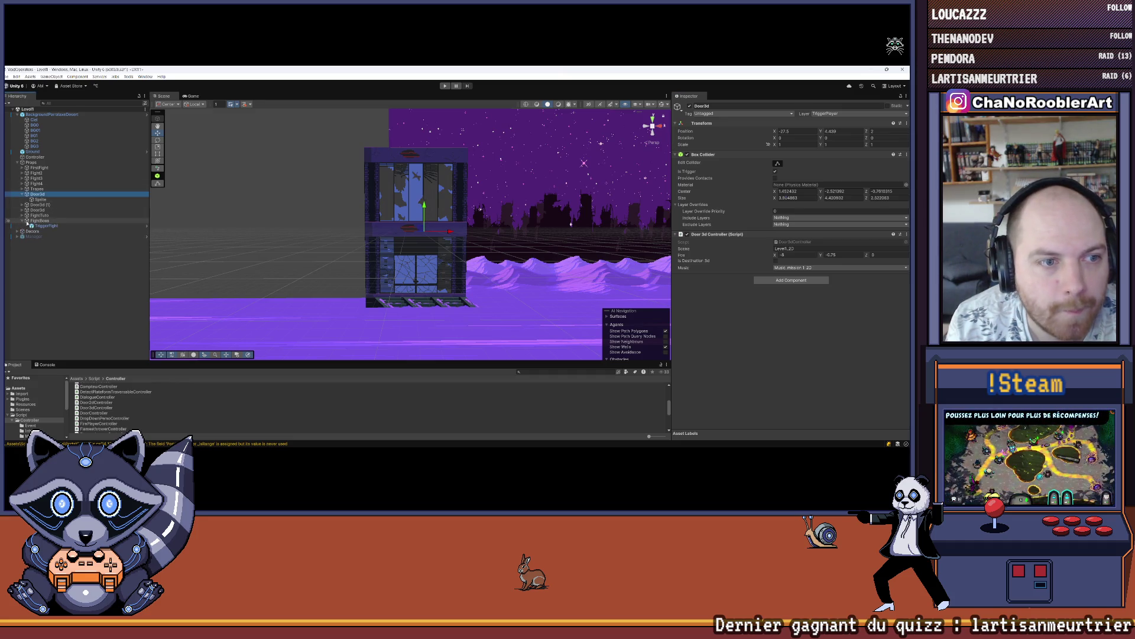
left_click(27, 162)
left_click(17, 162)
left_click(16, 169)
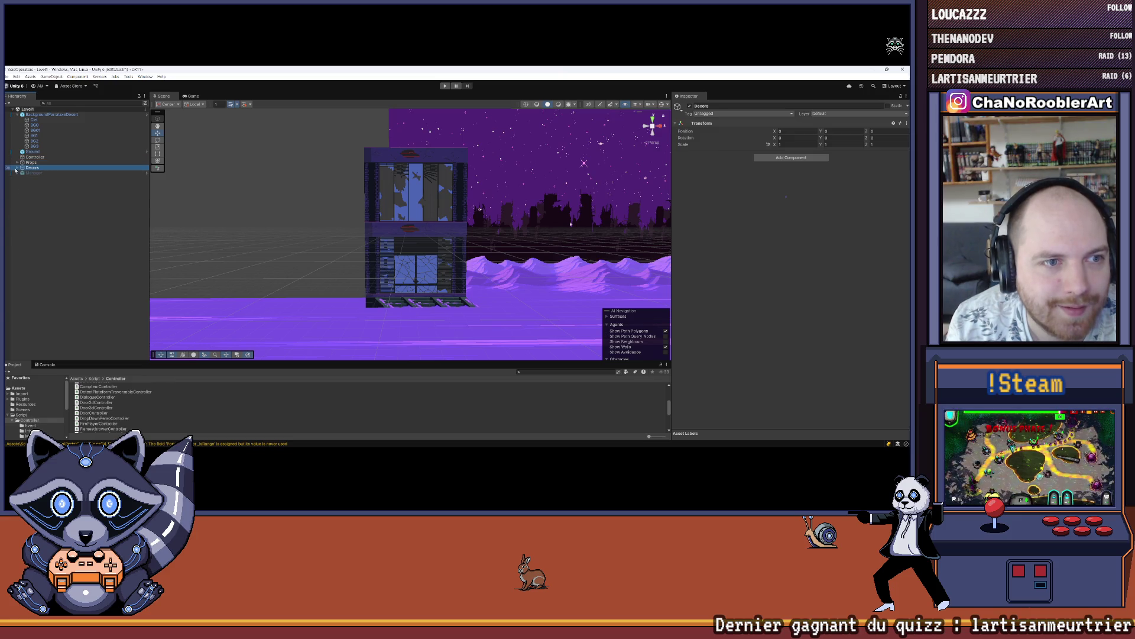
left_click(17, 172)
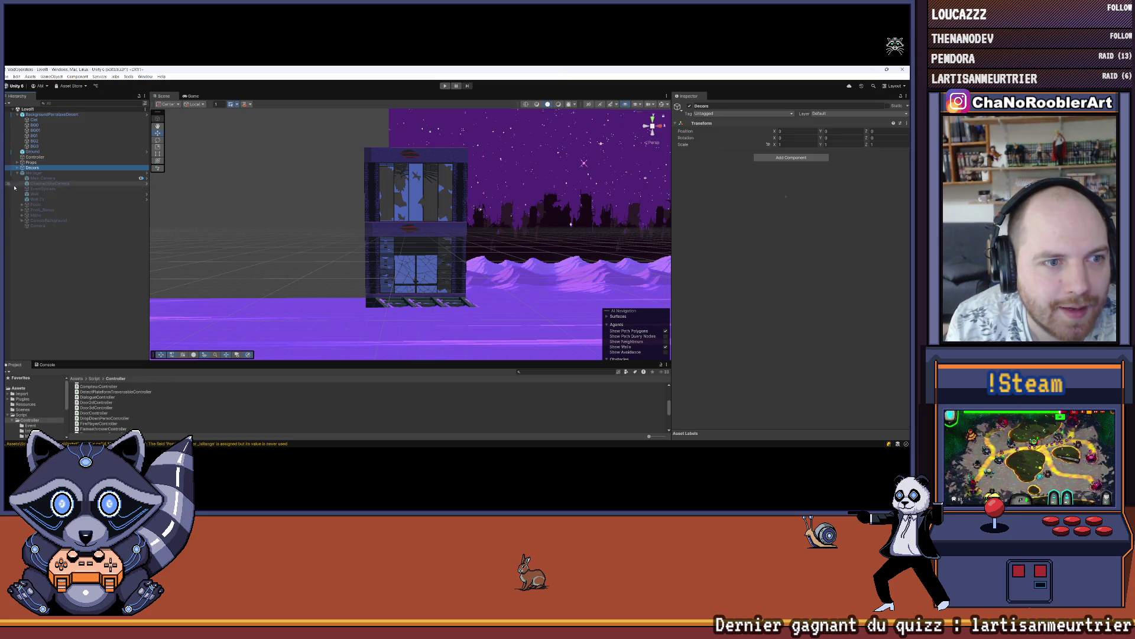
left_click(22, 215)
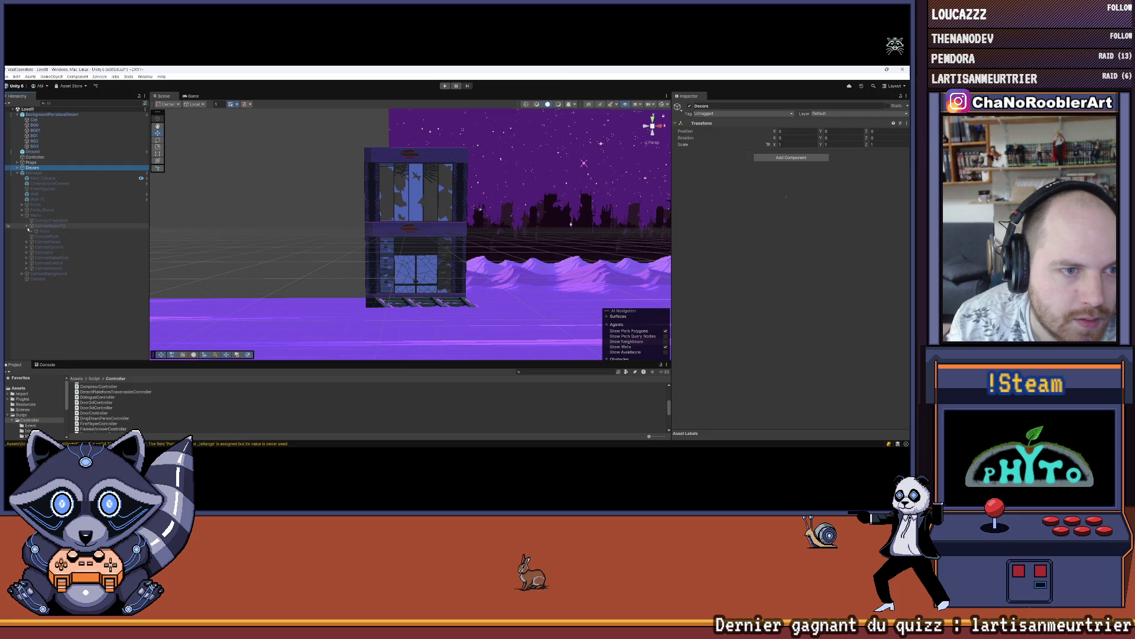
left_click(32, 230)
left_click(36, 236)
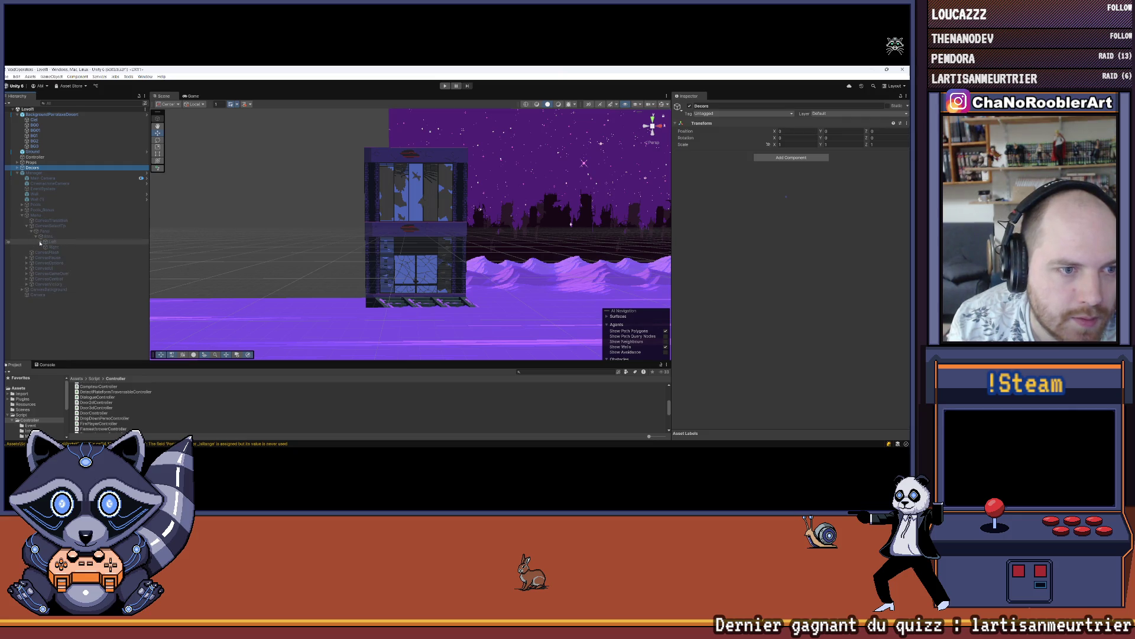
left_click(40, 242)
left_click(58, 252)
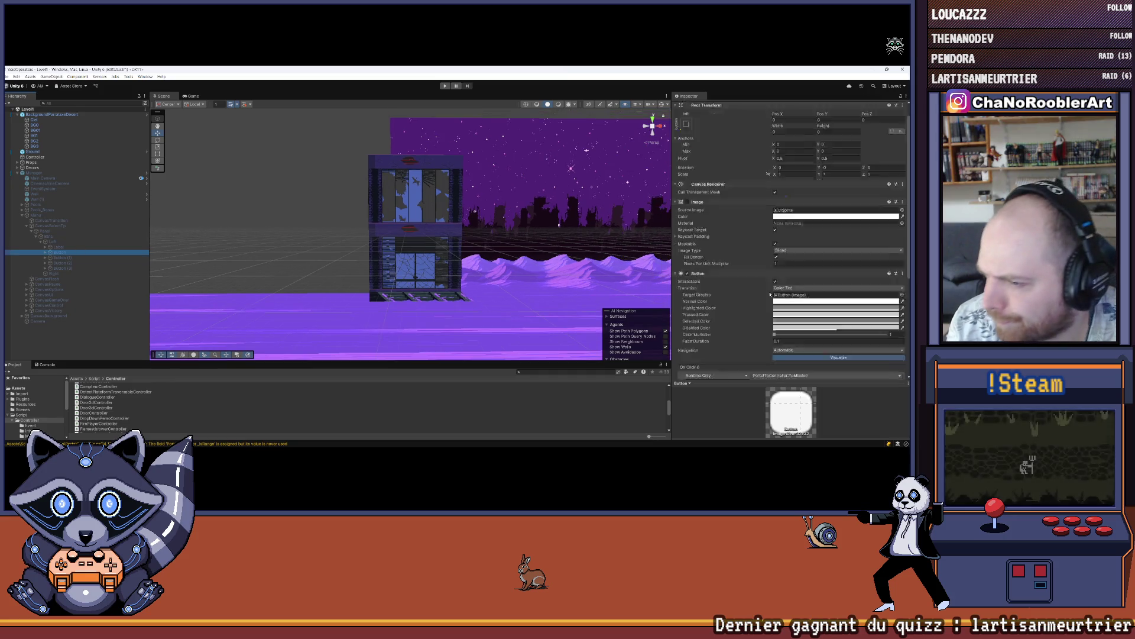
Set the portal music to Music_mission 1_Part 1 and Spawn Y to 1.25, then select Button (1).
scroll(772, 293, "down", 5)
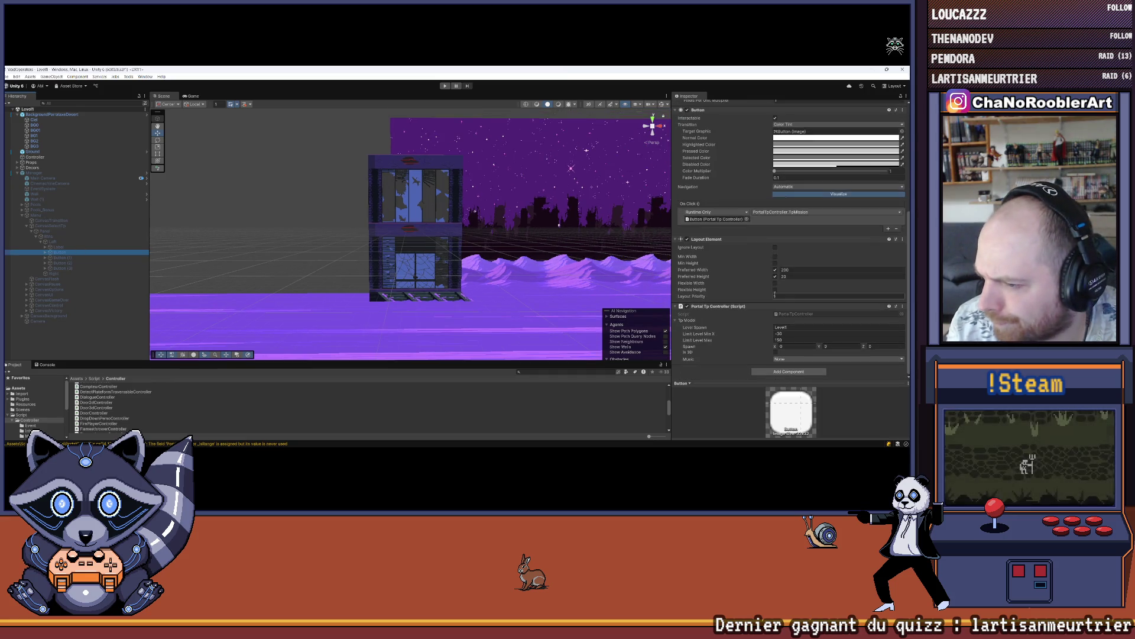
left_click(785, 359)
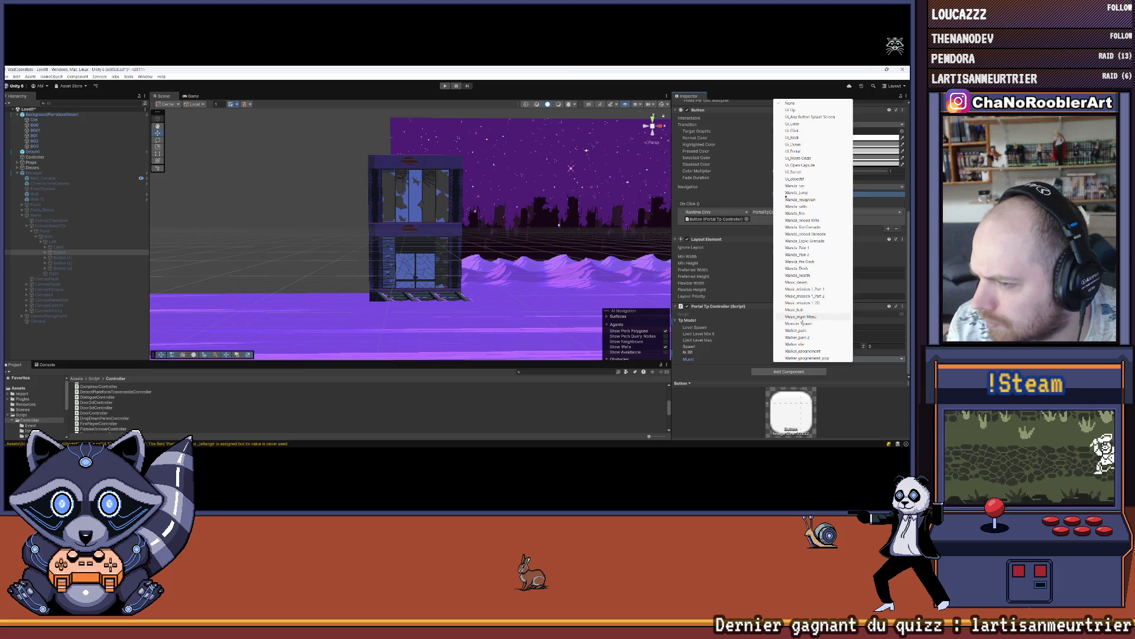
left_click(822, 289)
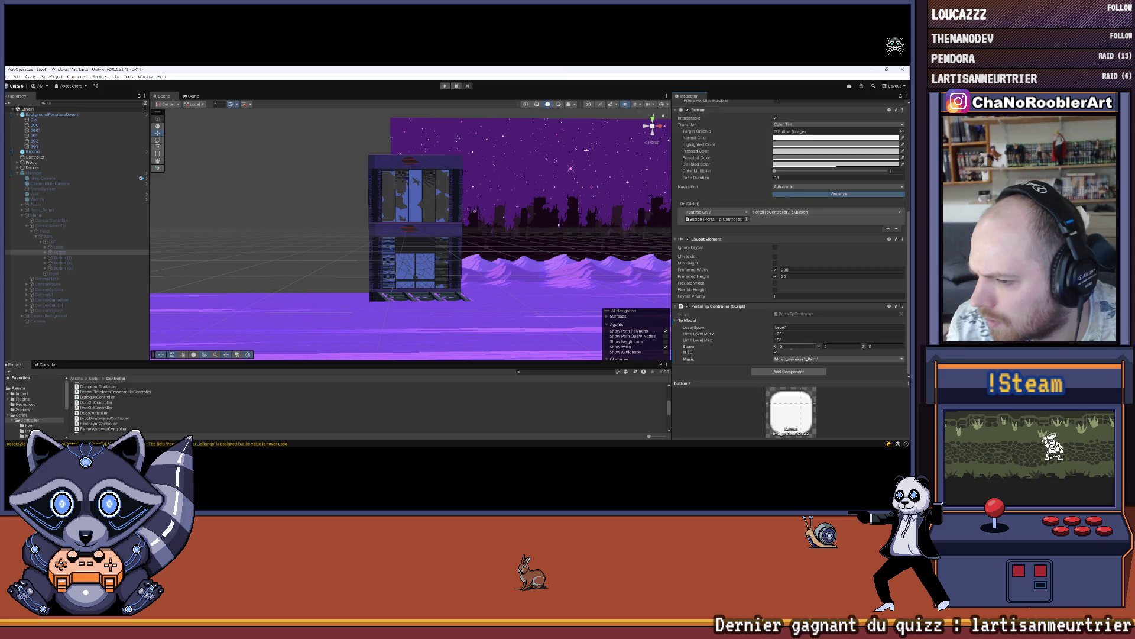
left_click(834, 346)
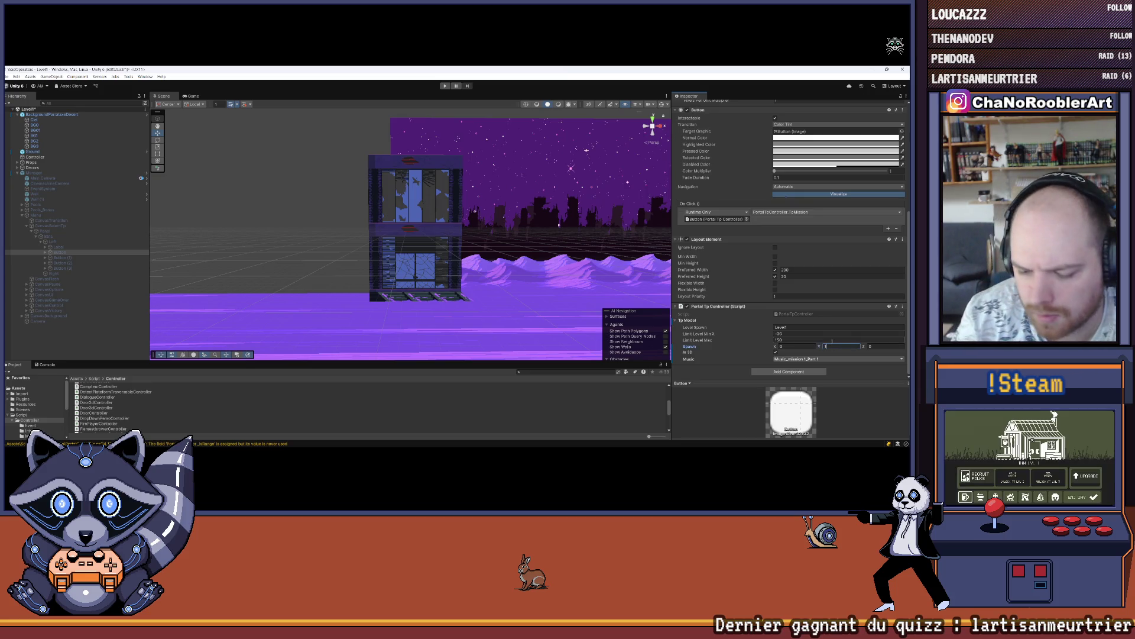
type(".25")
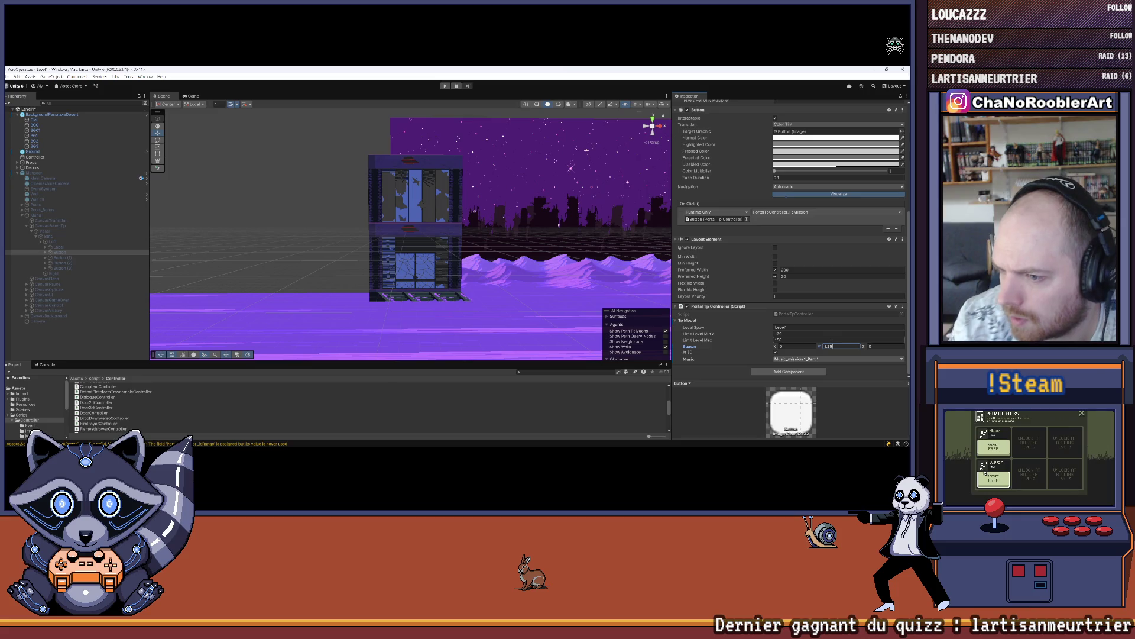
key("Return")
scroll(845, 384, "up", 2)
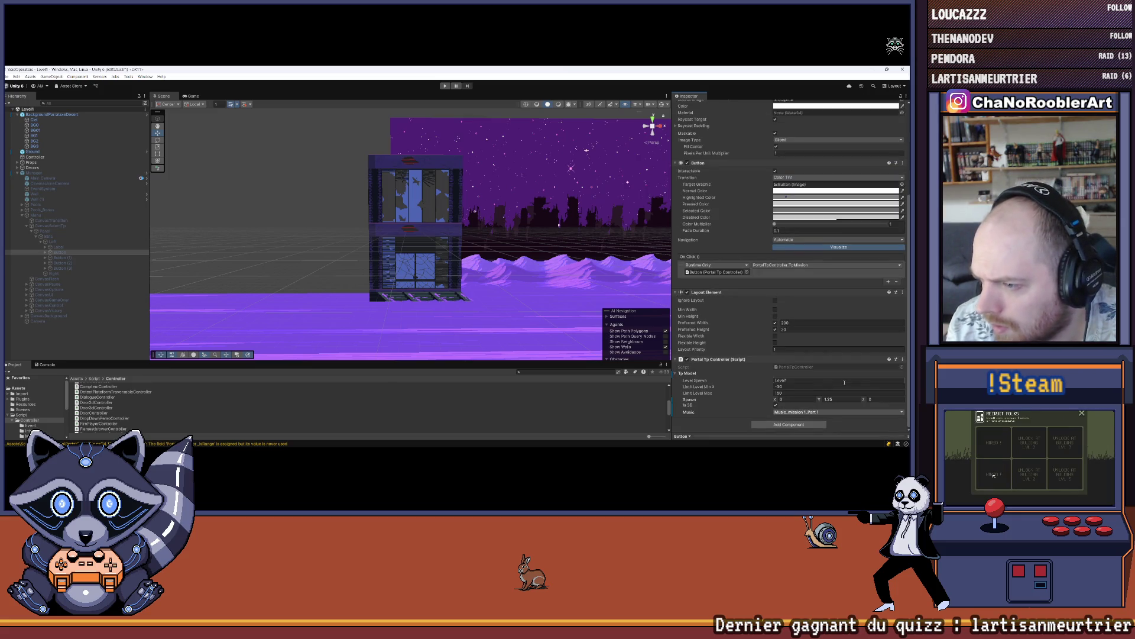
key("Down")
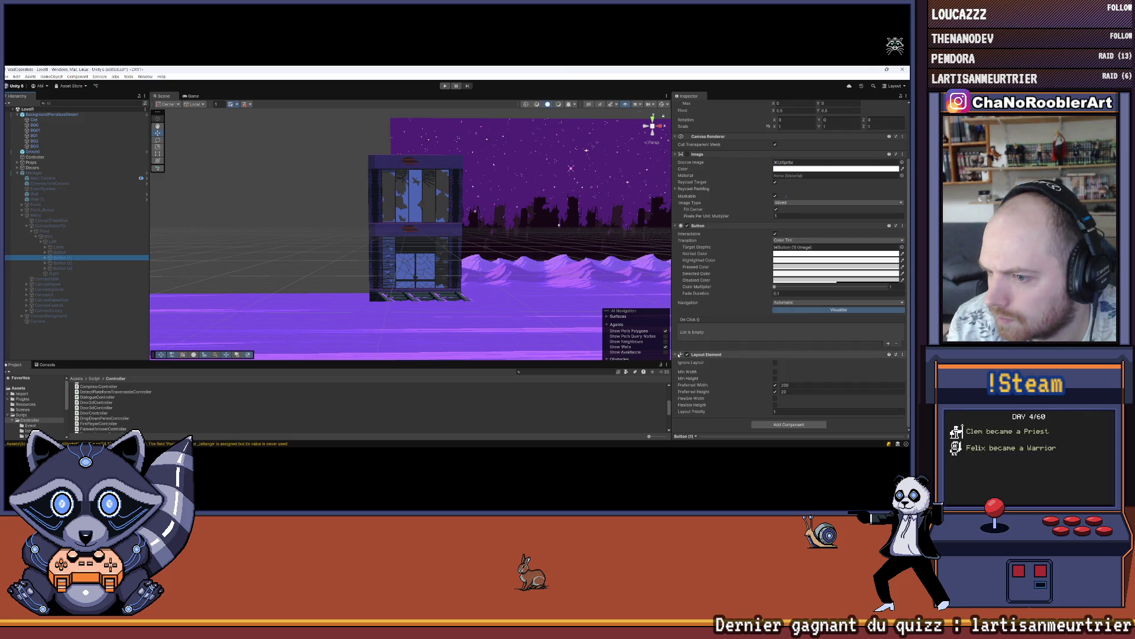
Collapse Layout Element and browse the Controller script subfolders in the Project window.
left_click(676, 355)
left_click(789, 424)
type("la")
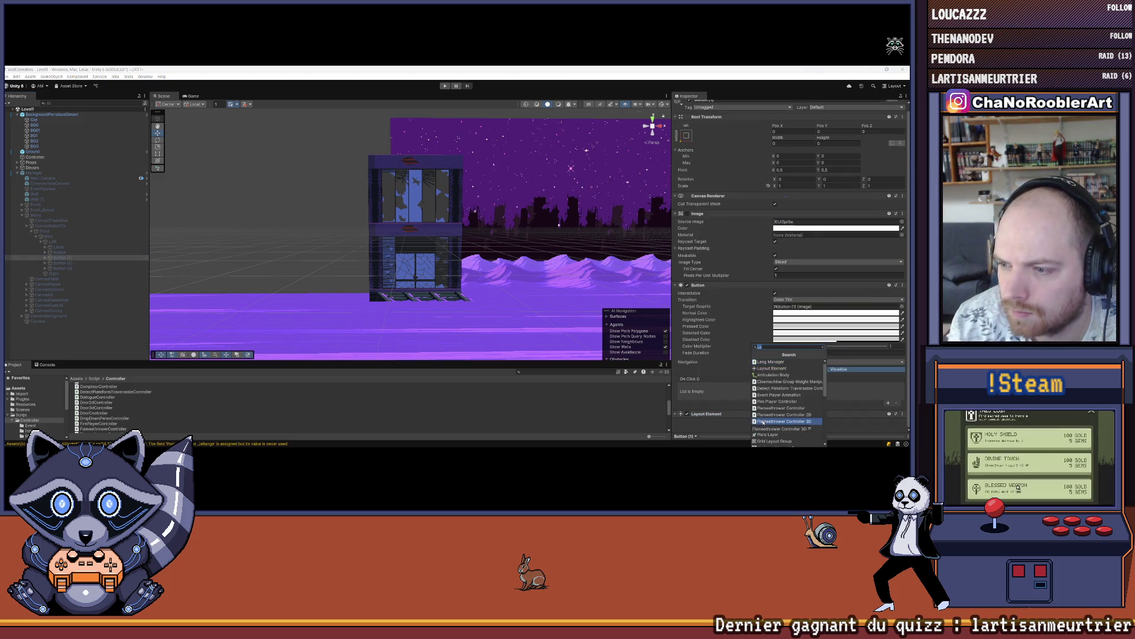
scroll(221, 404, "up", 5)
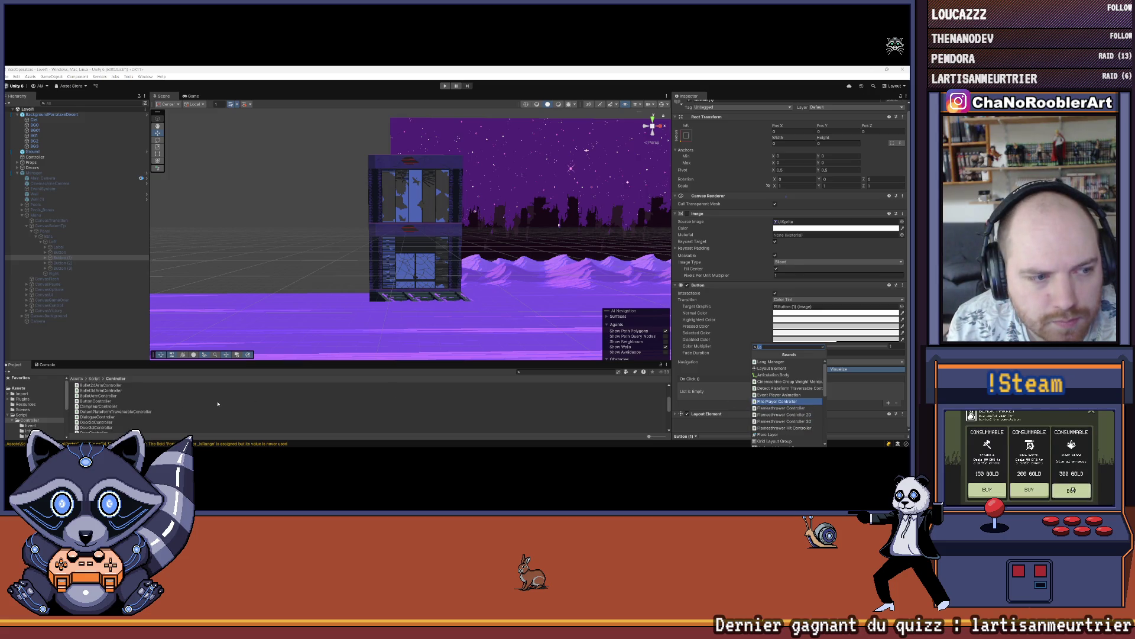
scroll(221, 405, "down", 1)
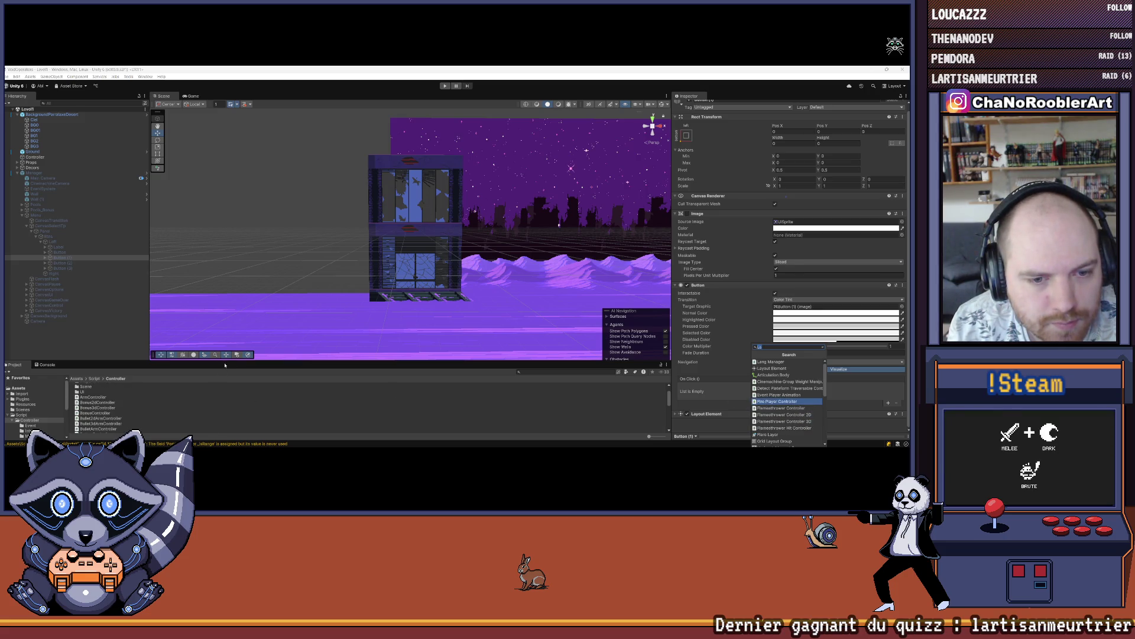
left_click_drag(225, 365, 224, 303)
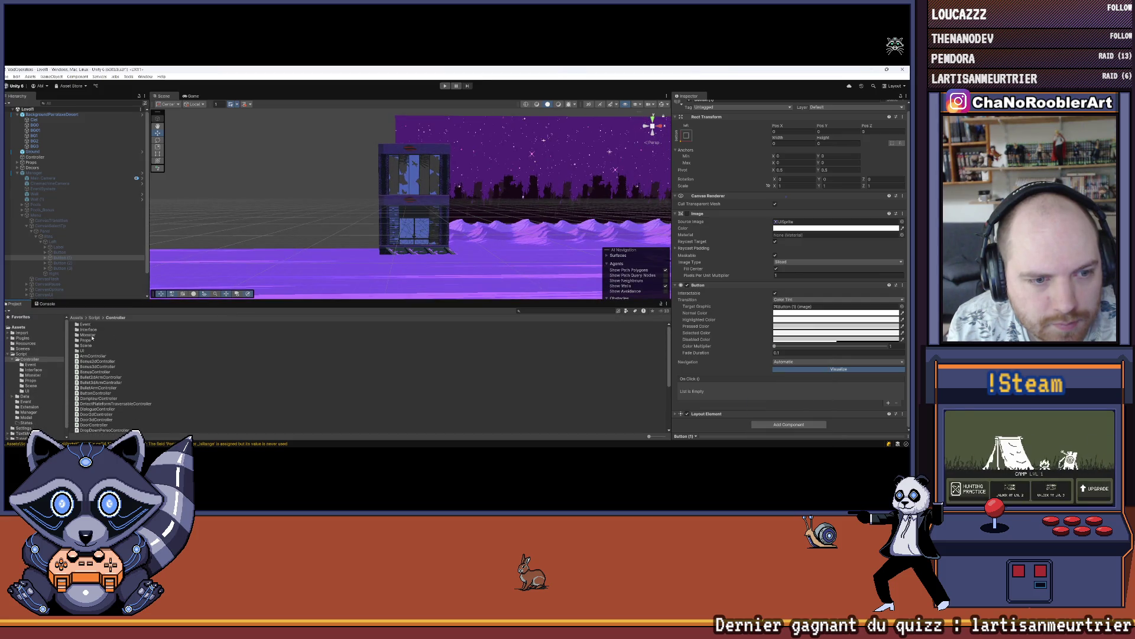
double_click(88, 334)
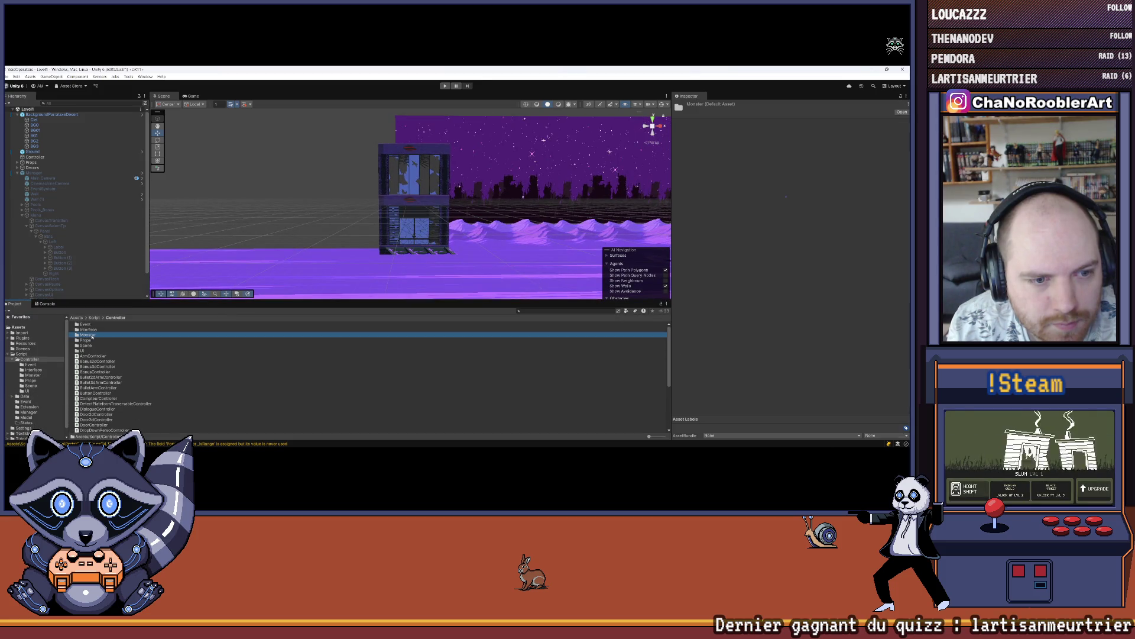
left_click(116, 318)
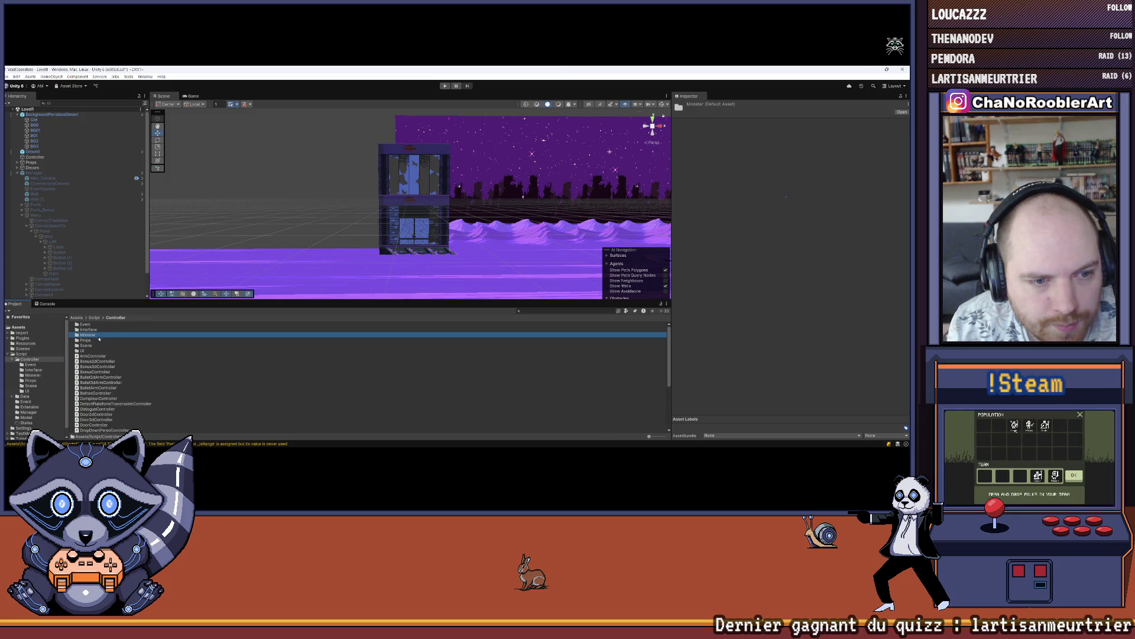
key("Up")
key("Return")
left_click(115, 318)
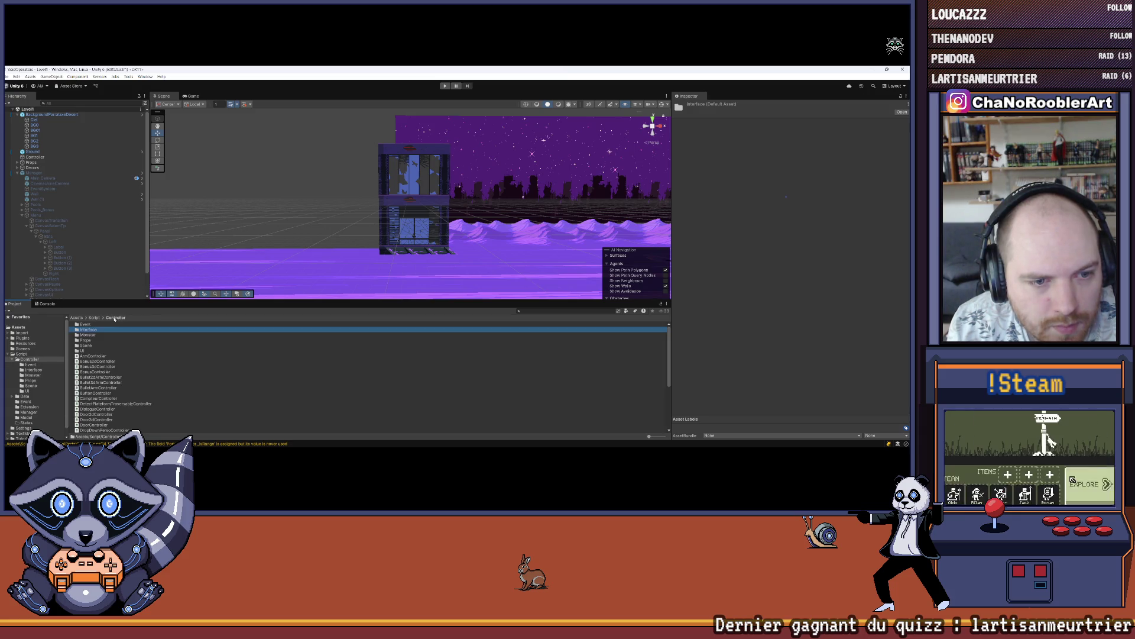
double_click(88, 345)
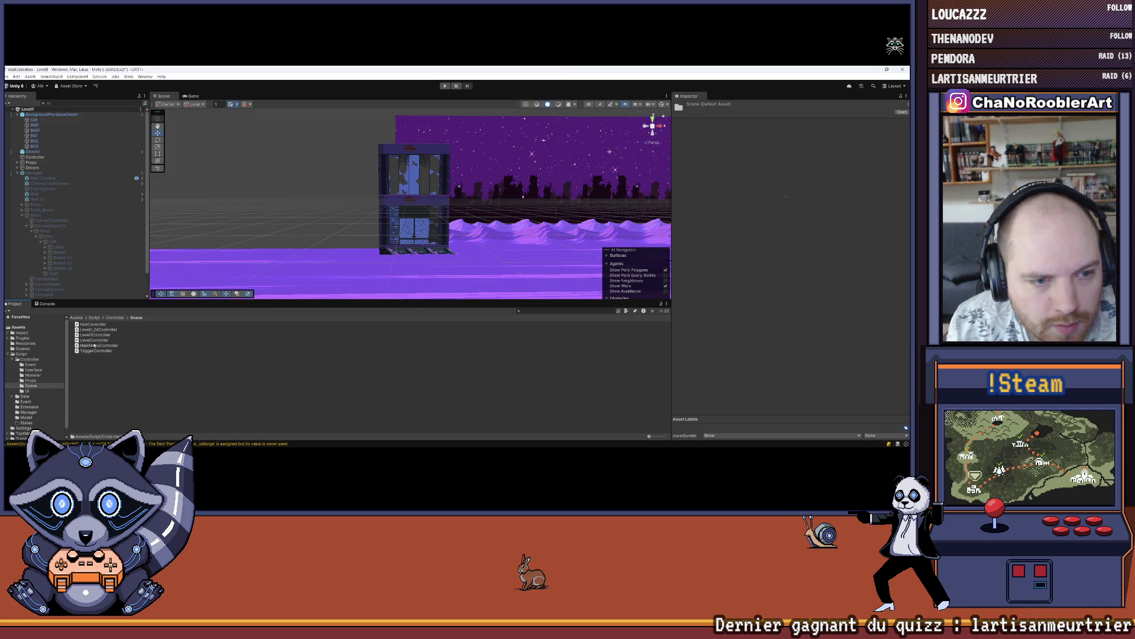
Find PortalTpController in the Props scripts folder and attach it to Button (1).
left_click(62, 258)
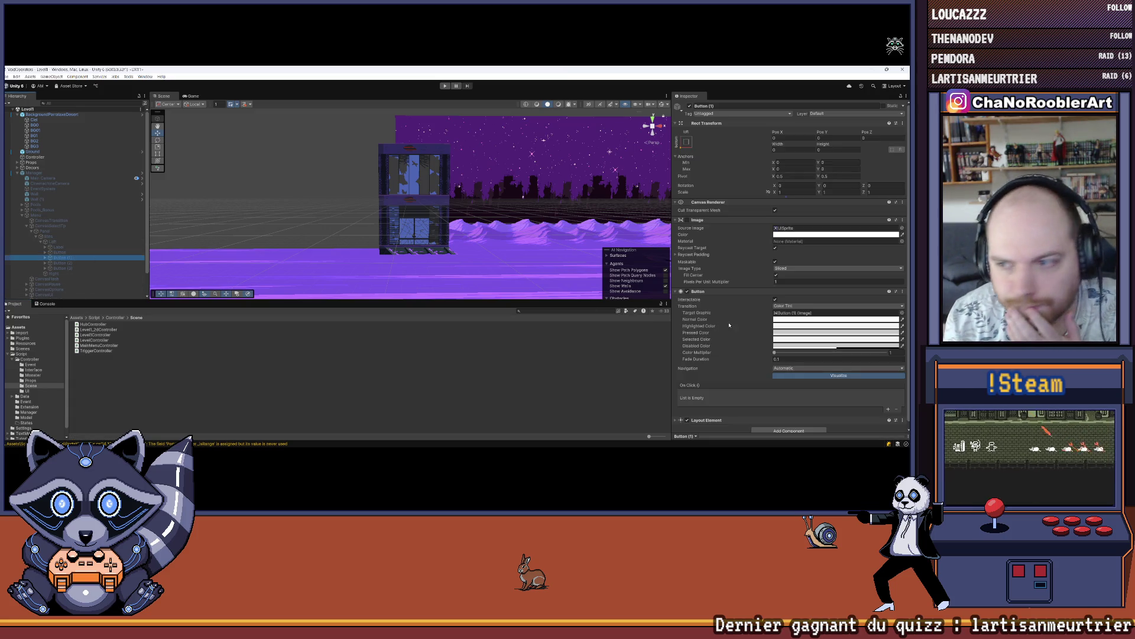
scroll(727, 331, "down", 1)
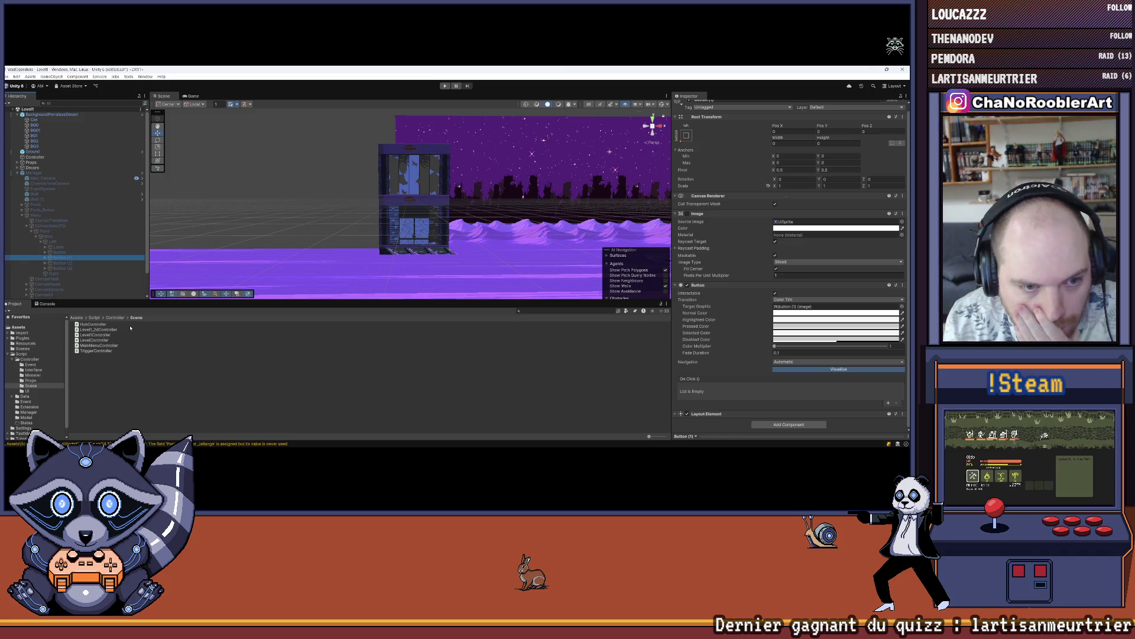
left_click(116, 318)
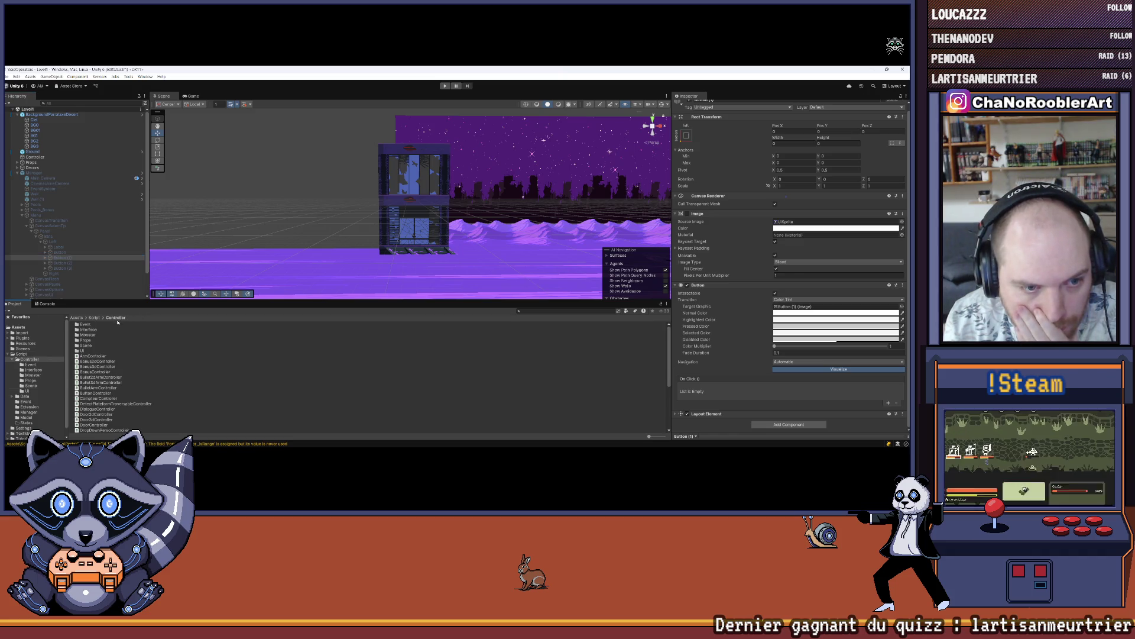
double_click(94, 346)
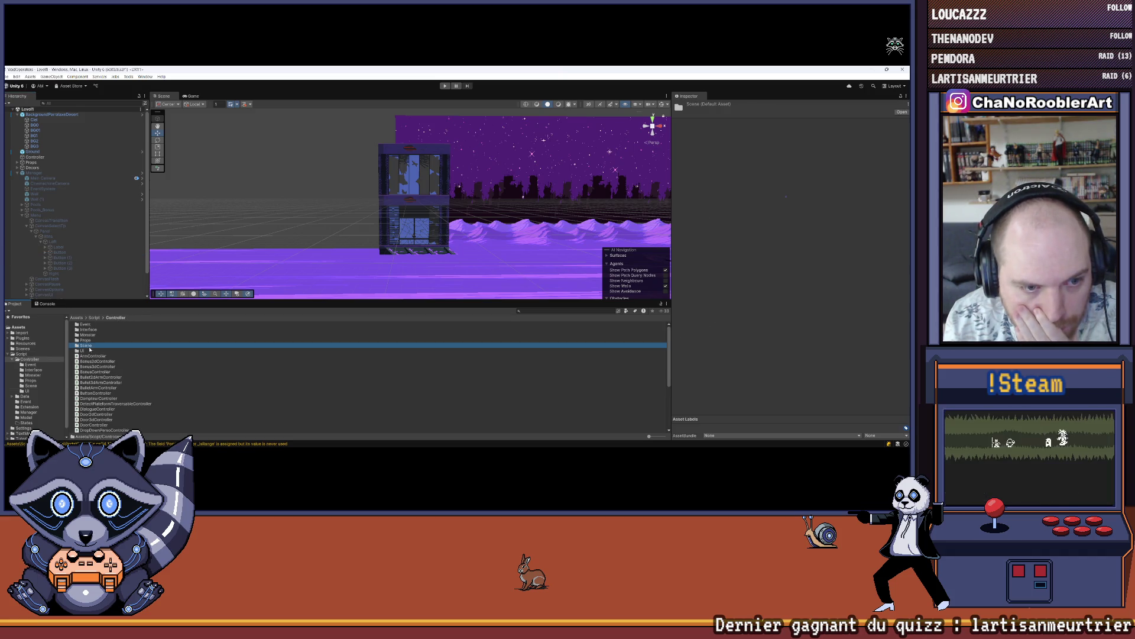
left_click(121, 318)
double_click(86, 351)
left_click(114, 318)
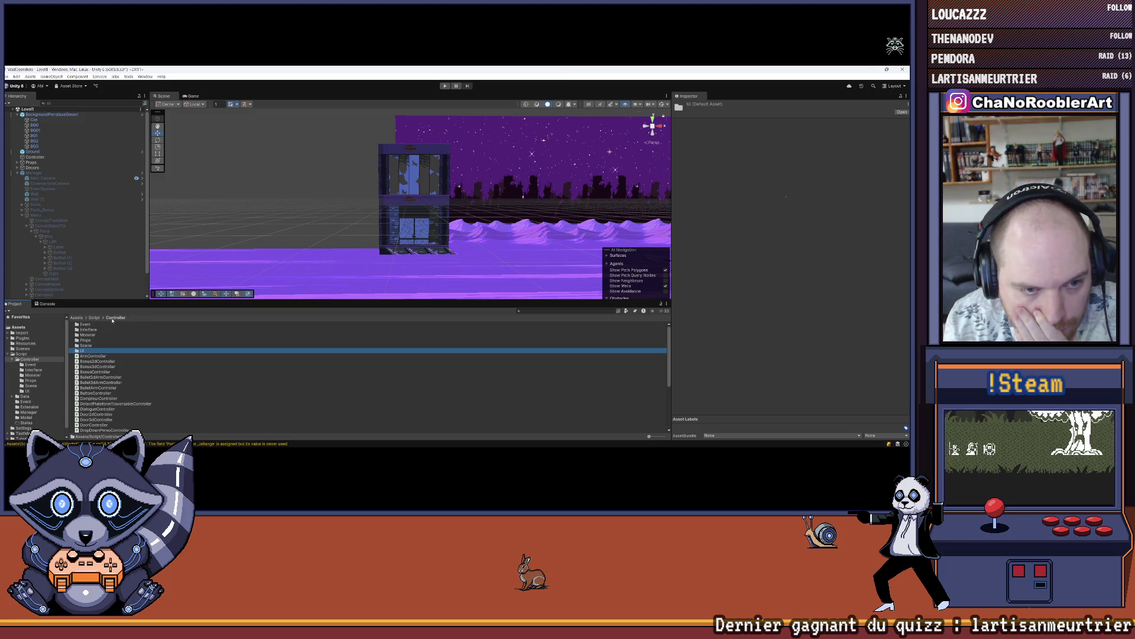
double_click(86, 340)
left_click(62, 258)
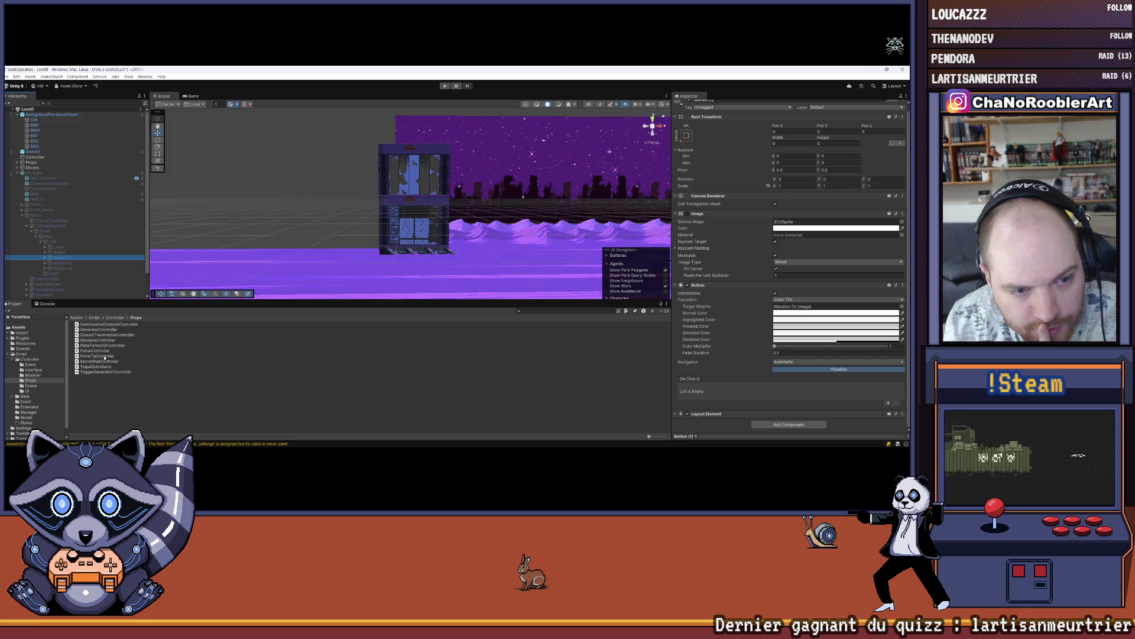
left_click_drag(163, 356, 728, 428)
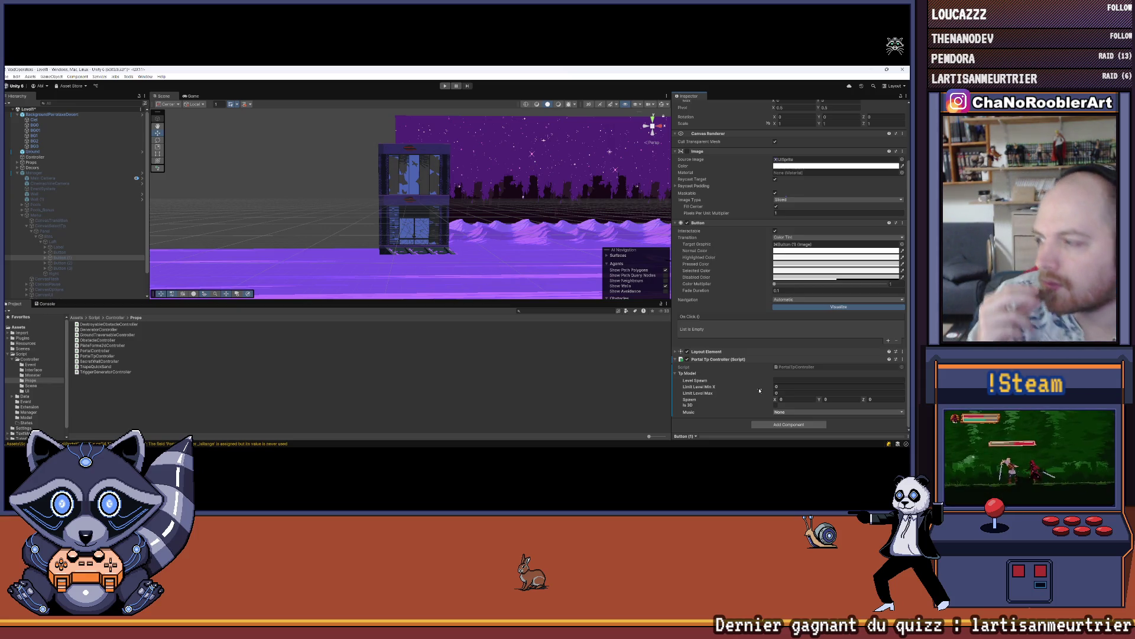
Give Button (1) Level Spawn Level1_2D, spawn position (-8, -0.75, 0) and music Music_mission_1_2D.
left_click(781, 378)
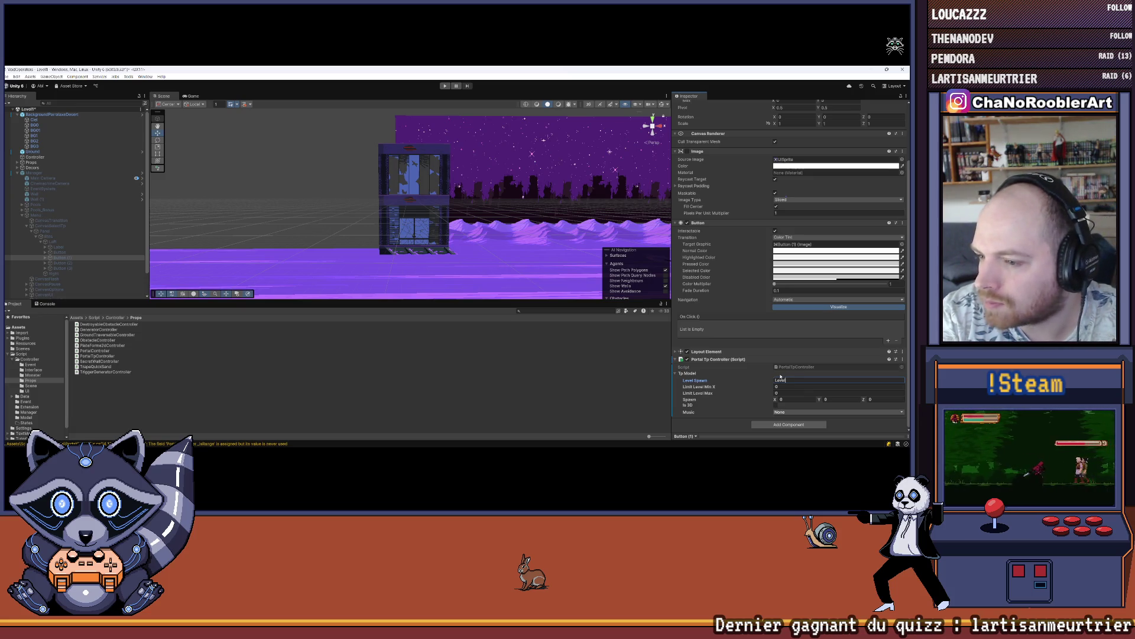
type("1_2D")
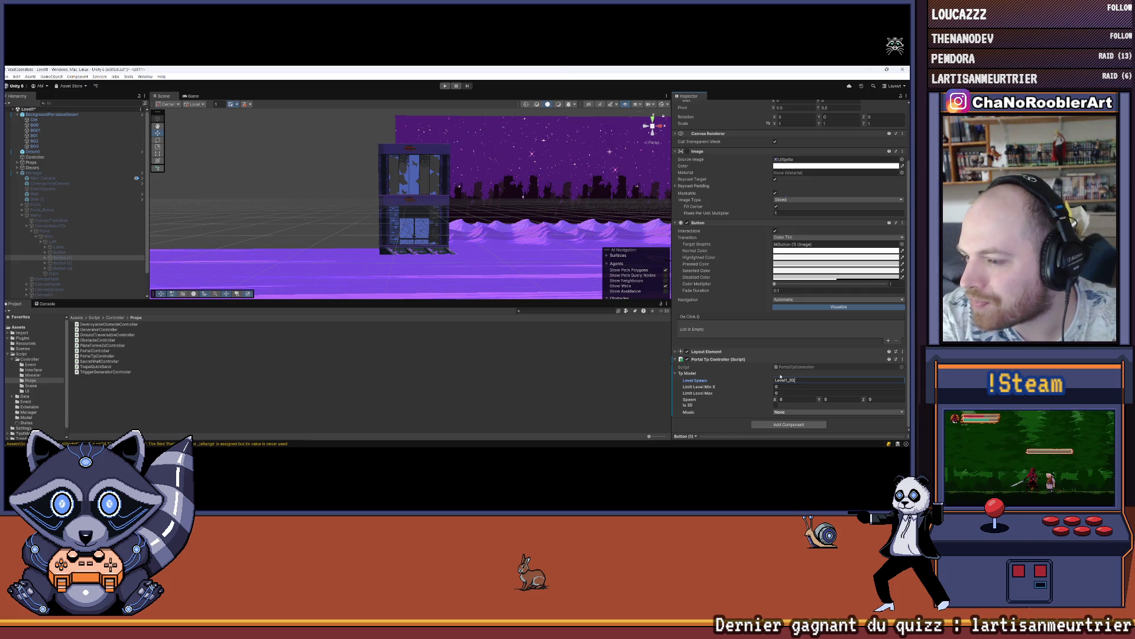
key("Tab")
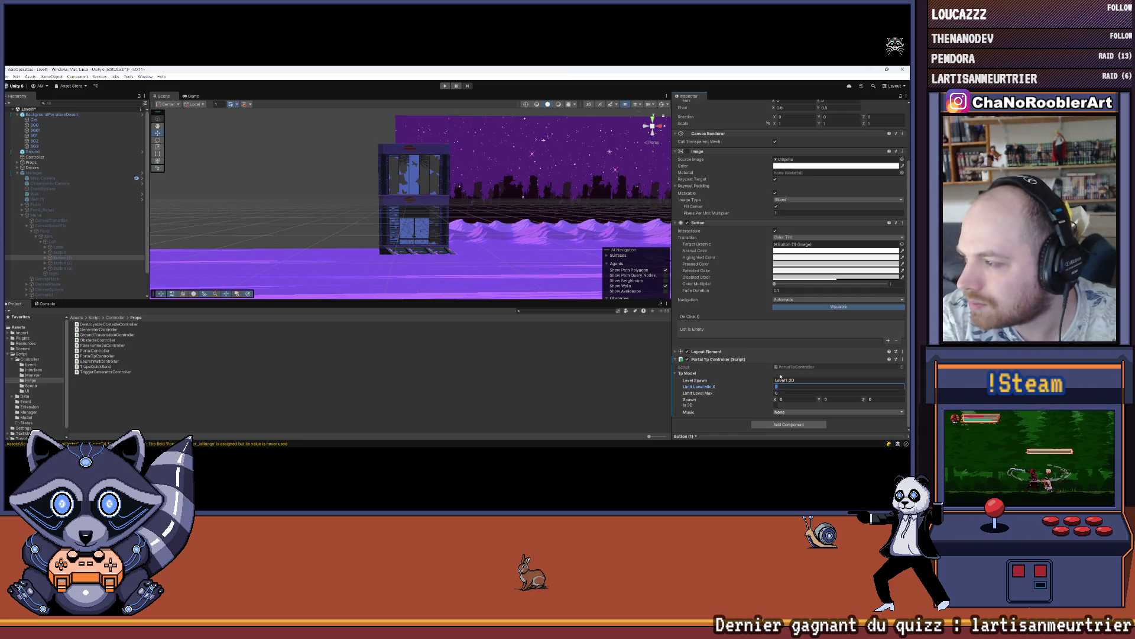
key("Tab")
key("Tab")
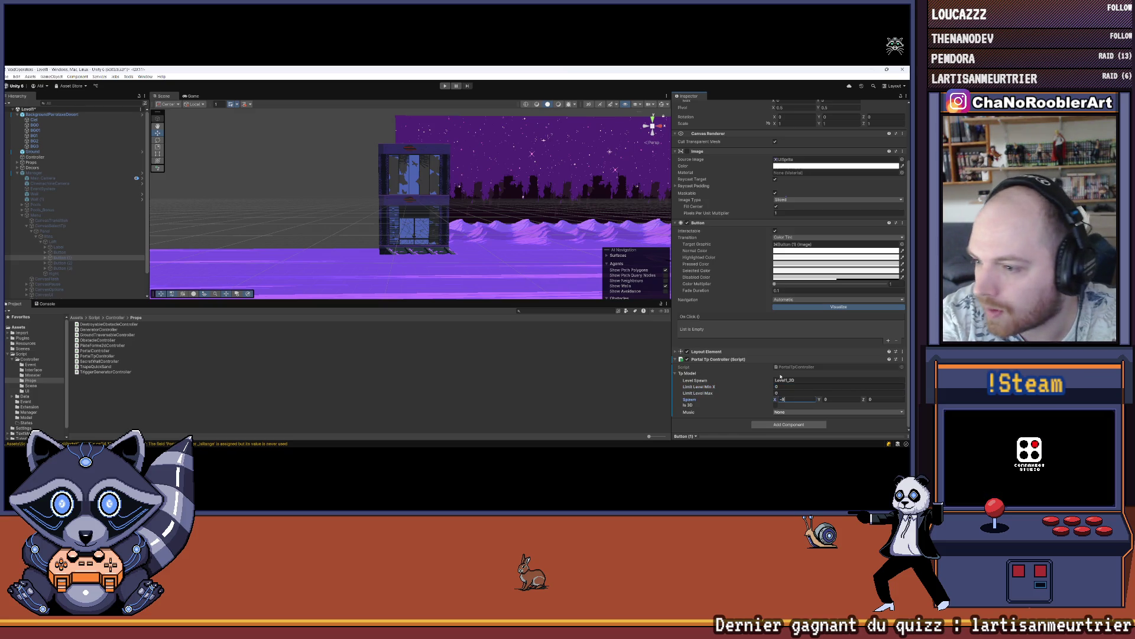
key("Tab")
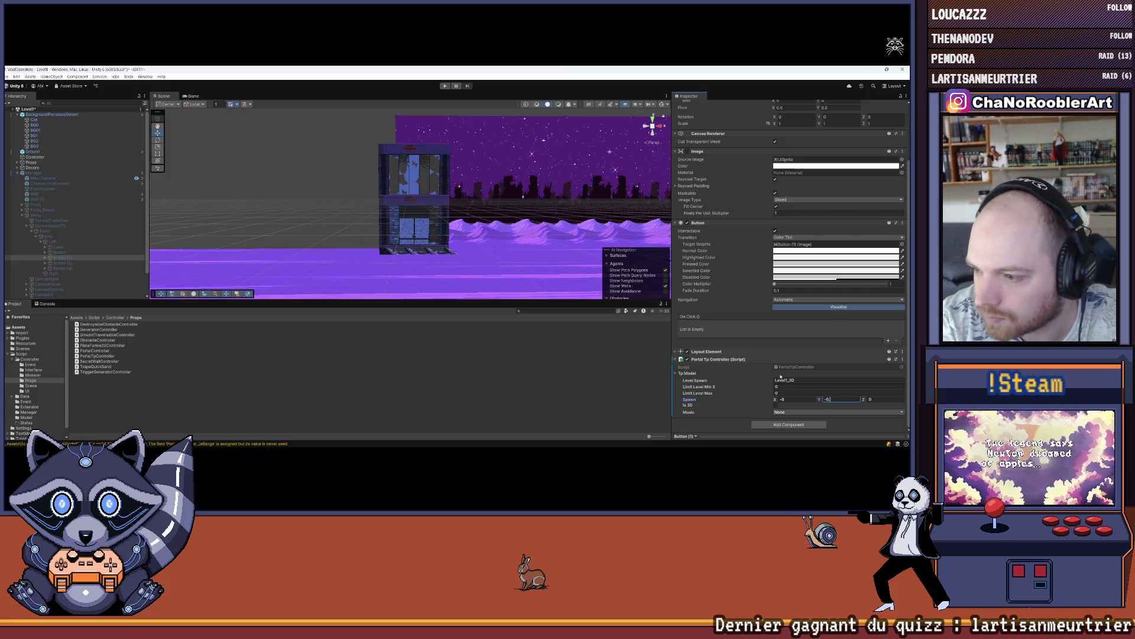
key("Tab")
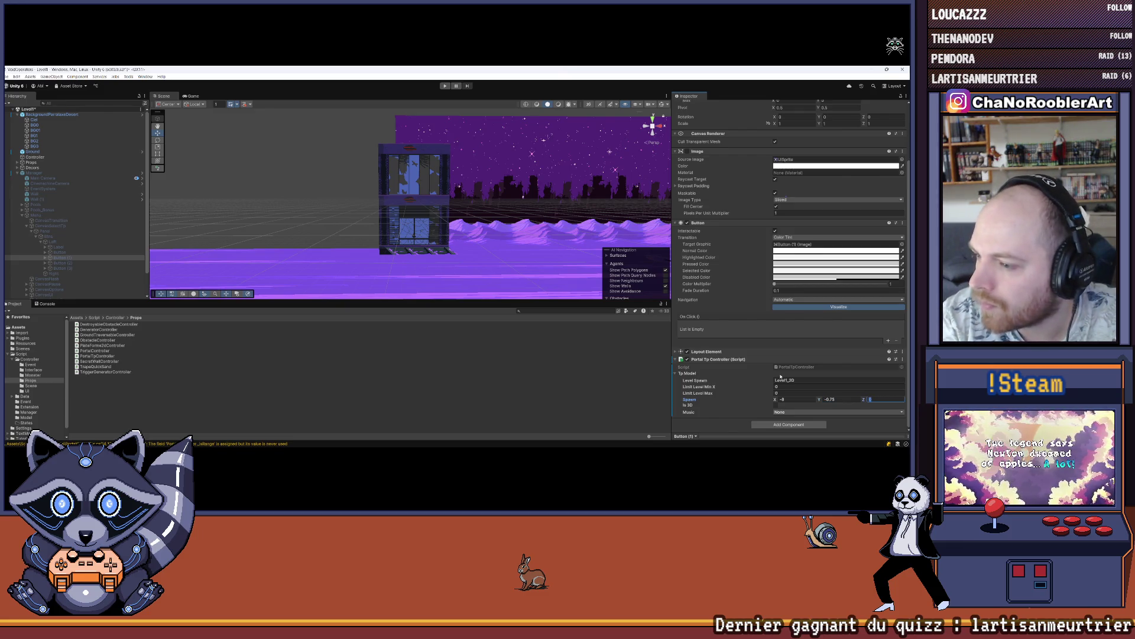
key("Tab")
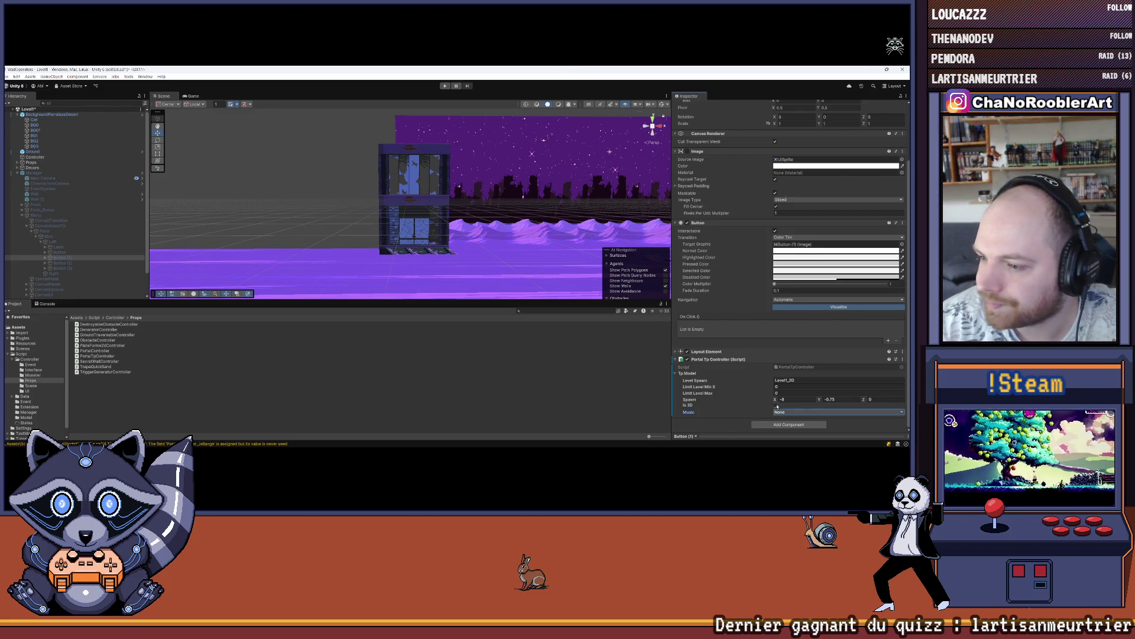
left_click(790, 413)
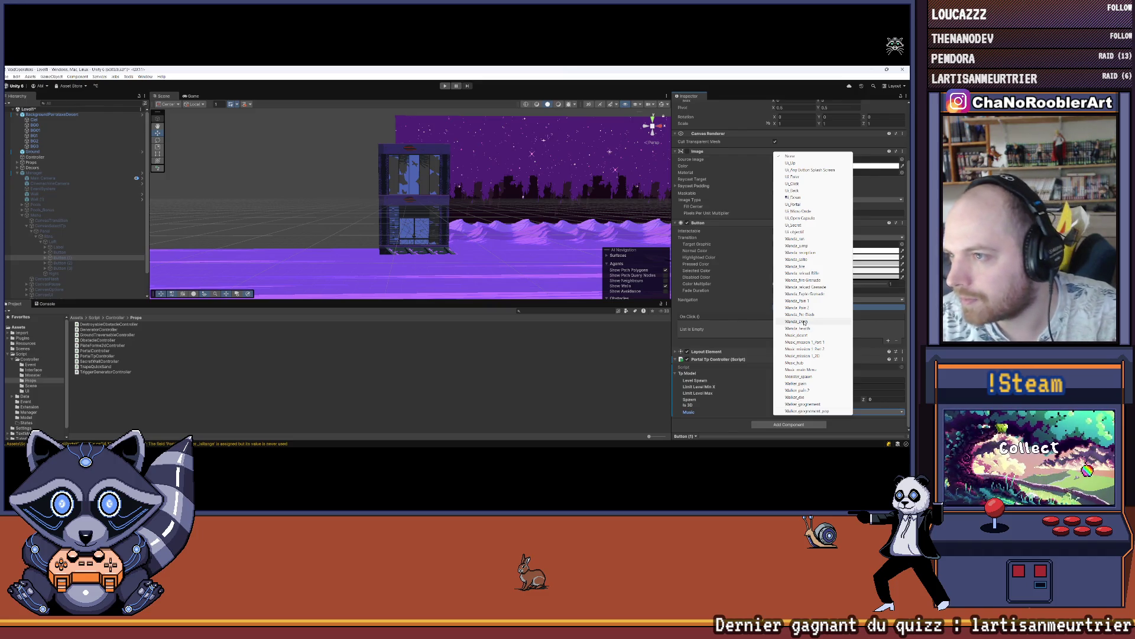
left_click(807, 358)
left_click(300, 204)
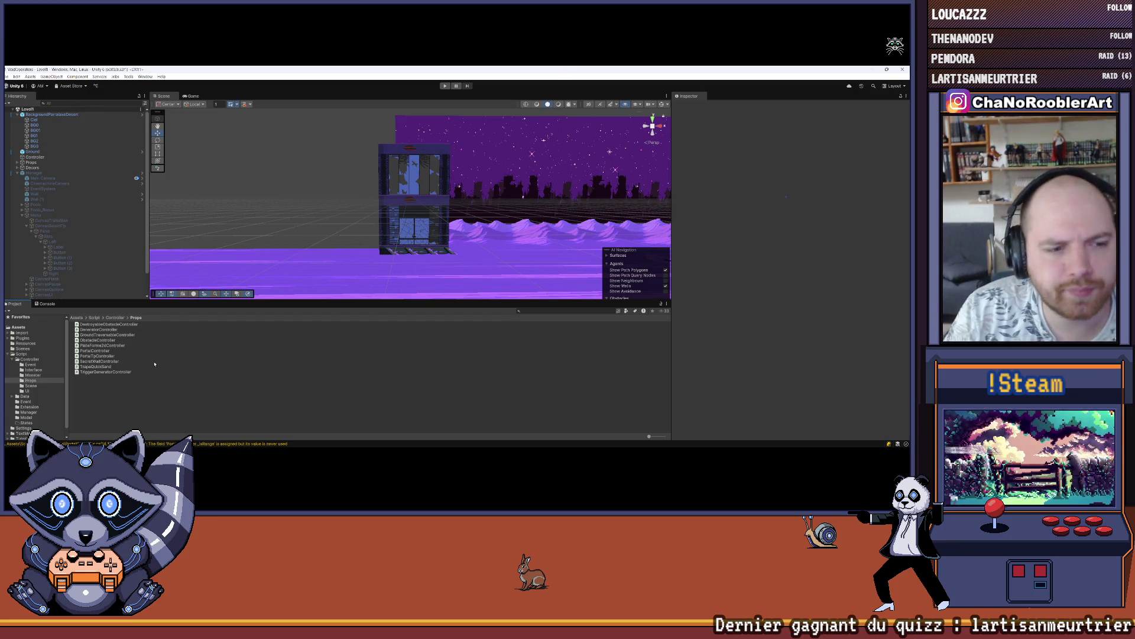
Select the Manager object and apply all of its prefab overrides.
scroll(39, 398, "down", 1)
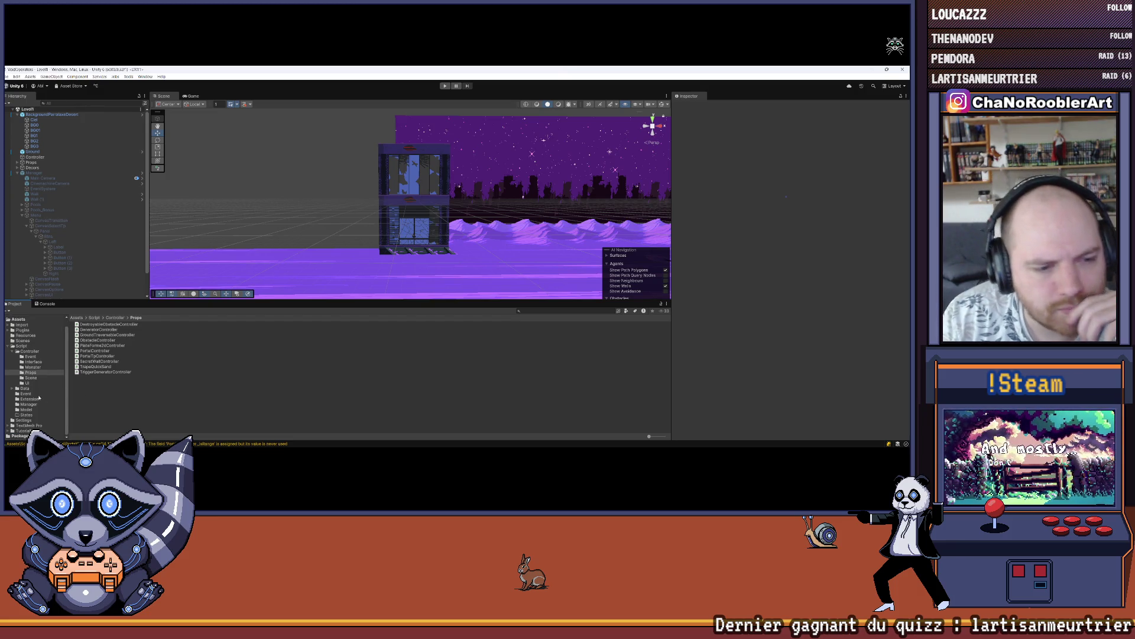
left_click(23, 341)
left_click_drag(200, 301, 200, 364)
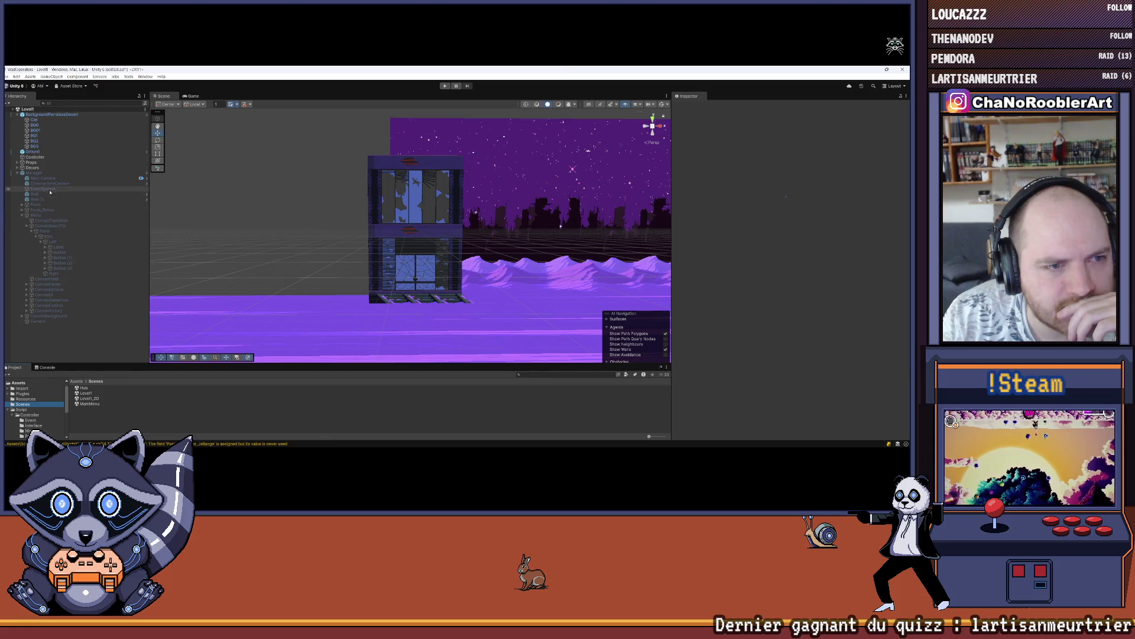
left_click(92, 172)
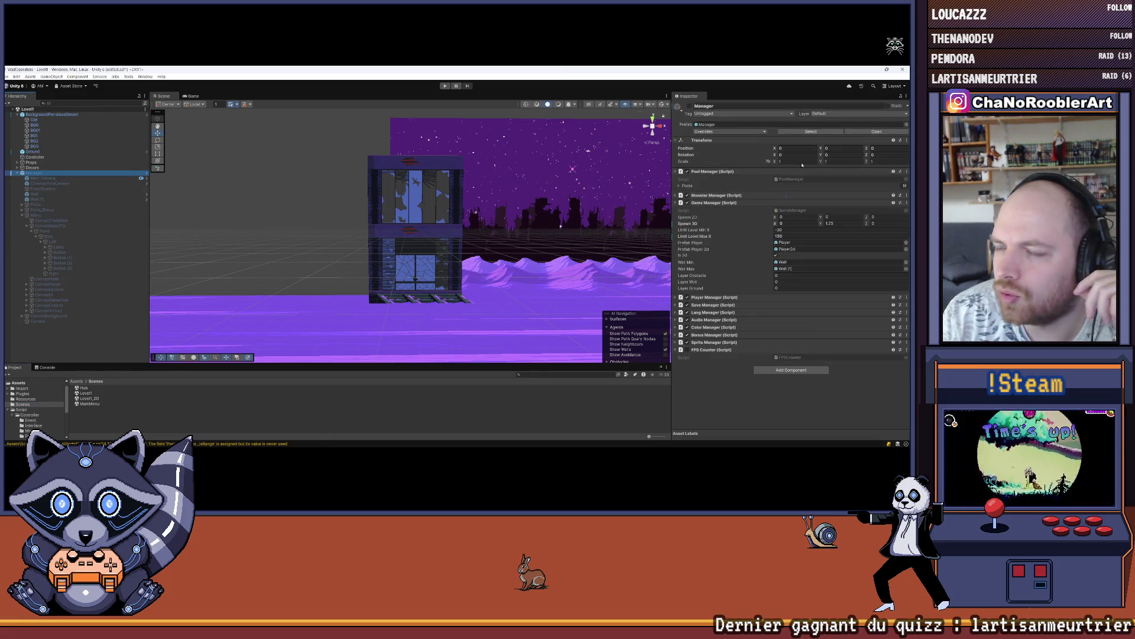
left_click(722, 132)
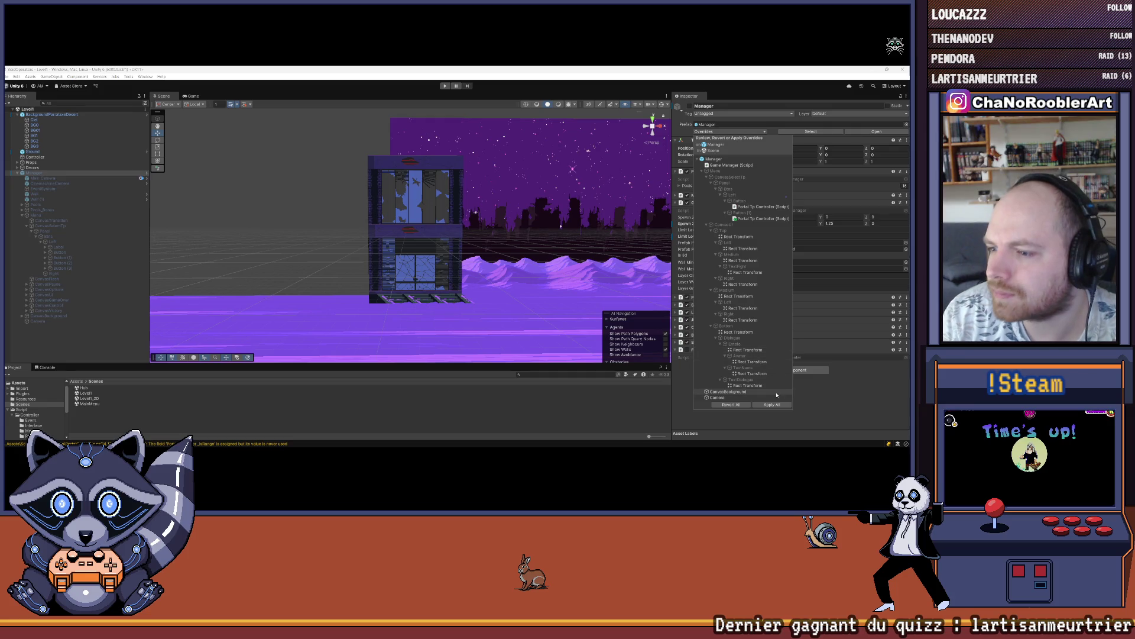
left_click(790, 405)
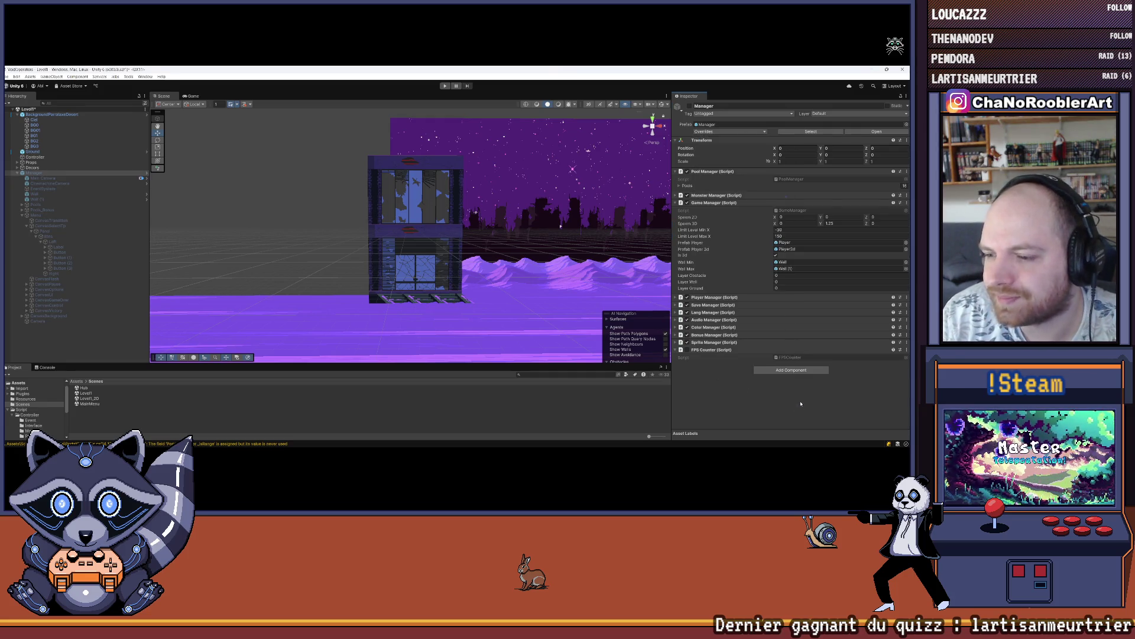
Open the Hub scene from the Project's Scenes folder.
scroll(43, 418, "down", 3)
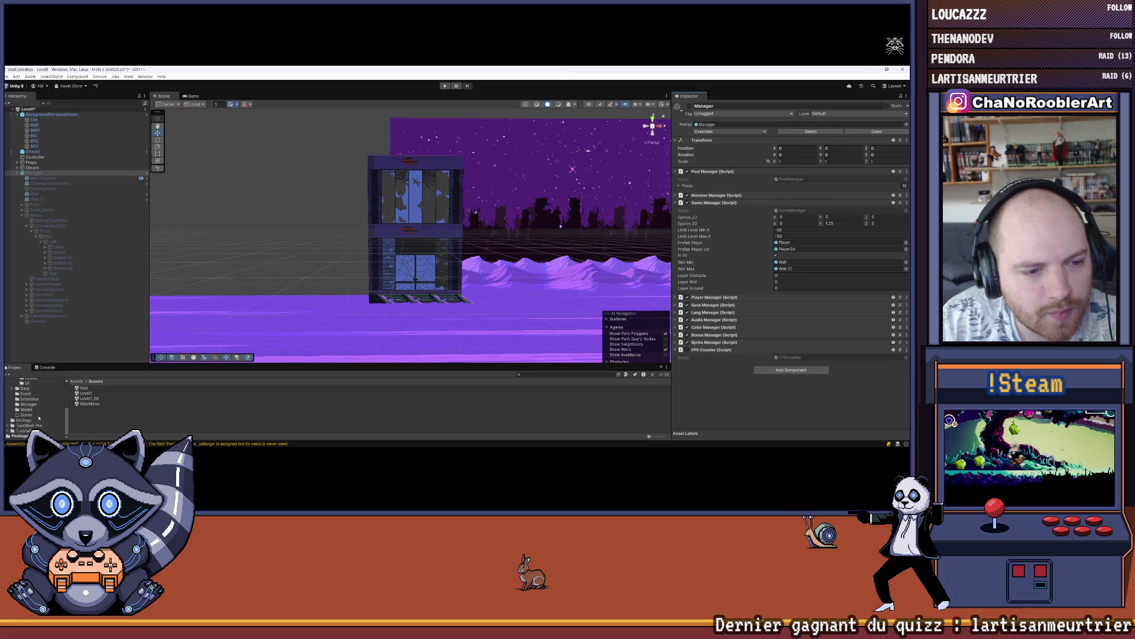
scroll(27, 423, "up", 3)
scroll(31, 402, "down", 3)
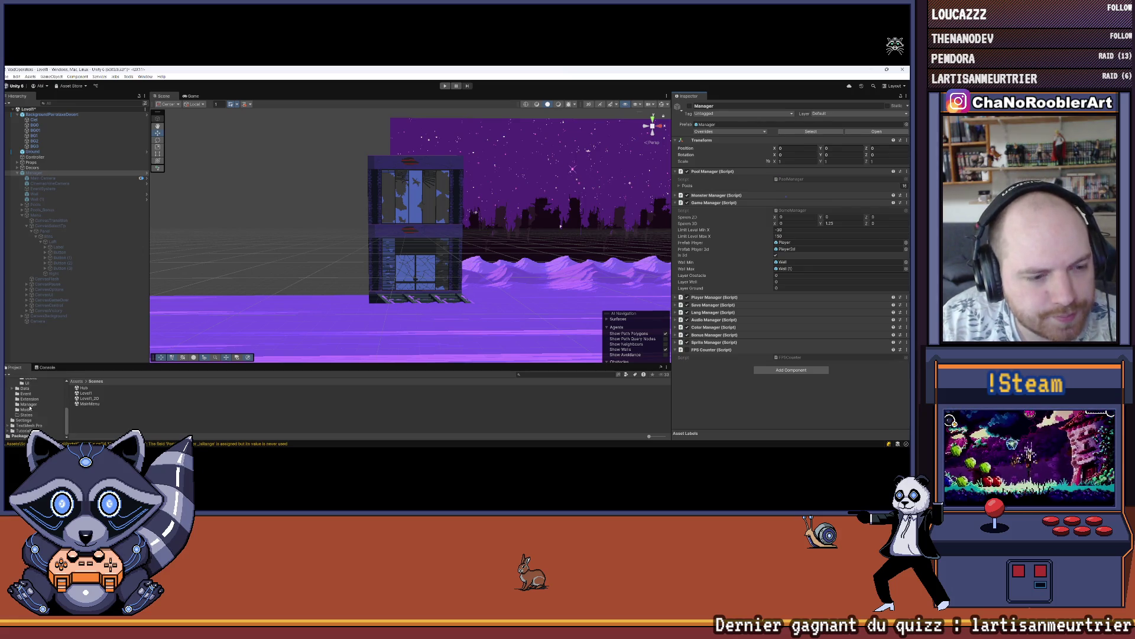
scroll(32, 414, "up", 5)
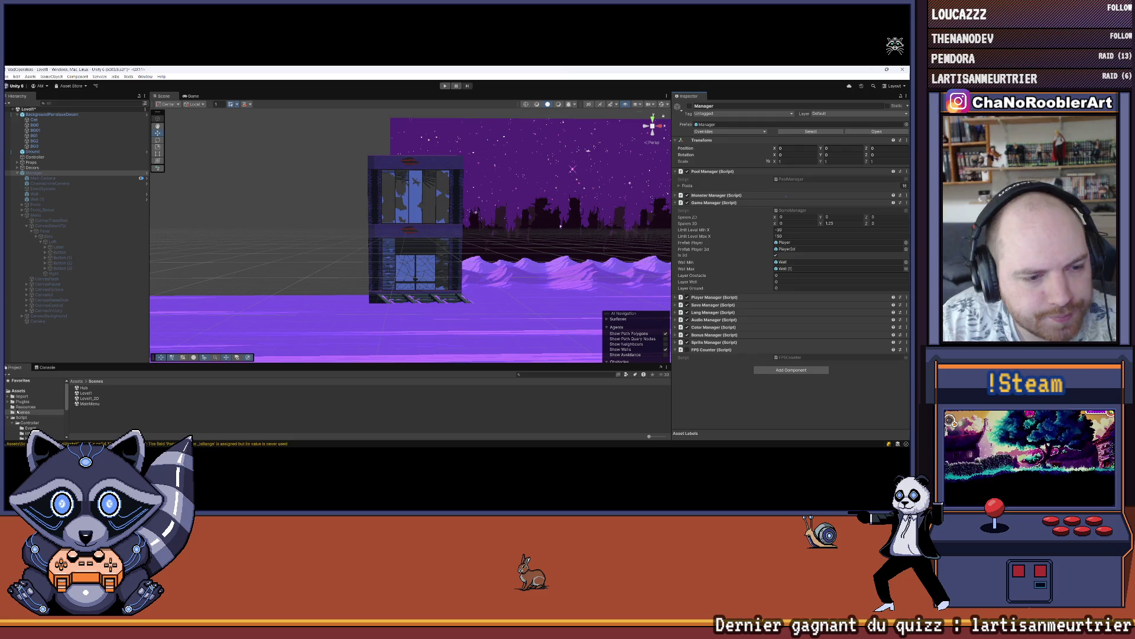
double_click(87, 388)
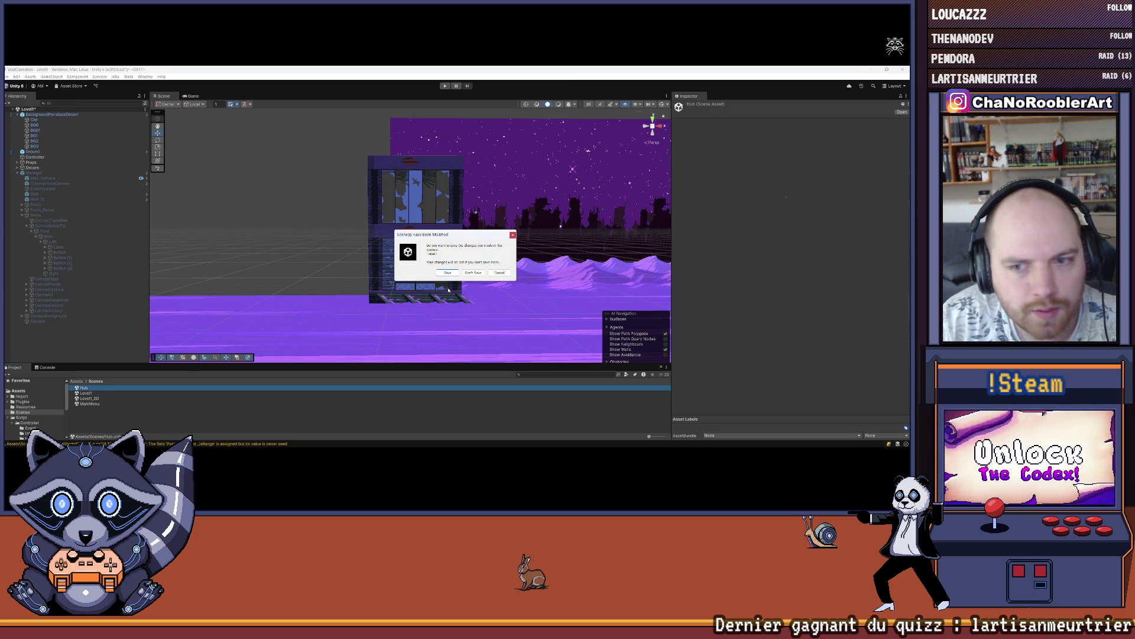
Save the modified Level1 scene when prompted and run the Hub scene in Play mode.
left_click(448, 273)
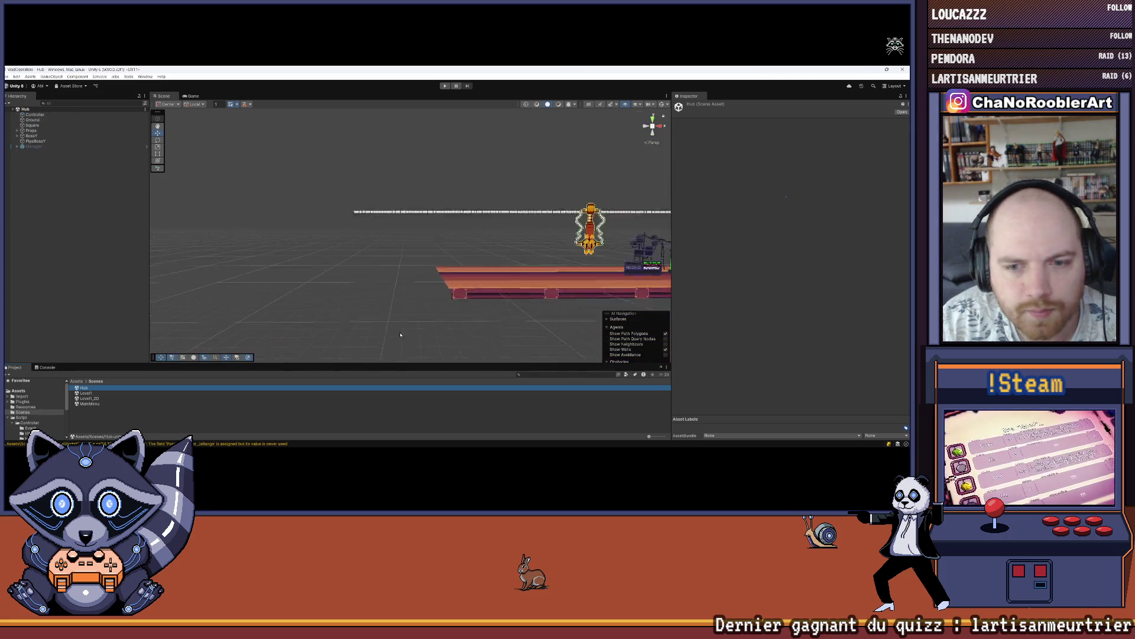
left_click(446, 86)
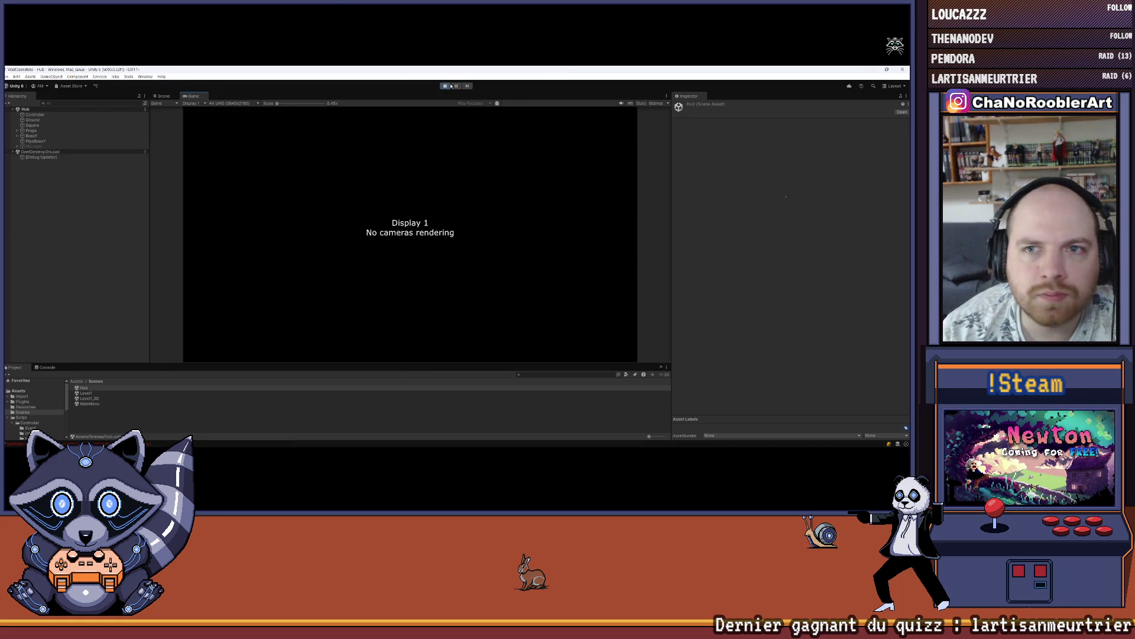
Stop Play mode and save the Hub scene.
left_click(450, 87)
left_click(34, 147)
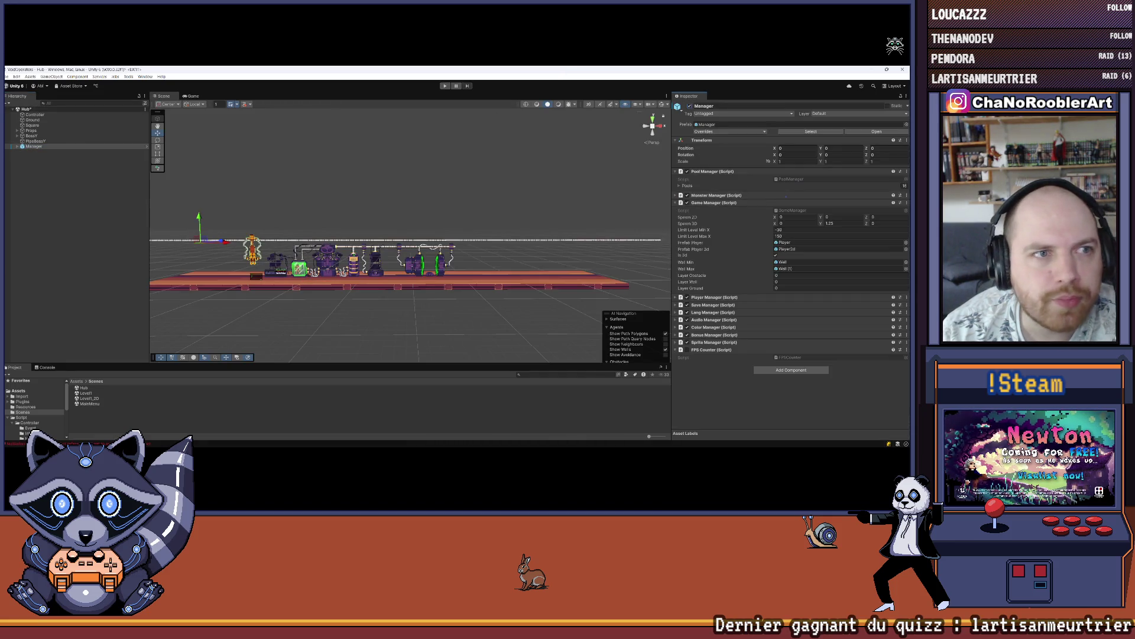
left_click(7, 76)
left_click(9, 109)
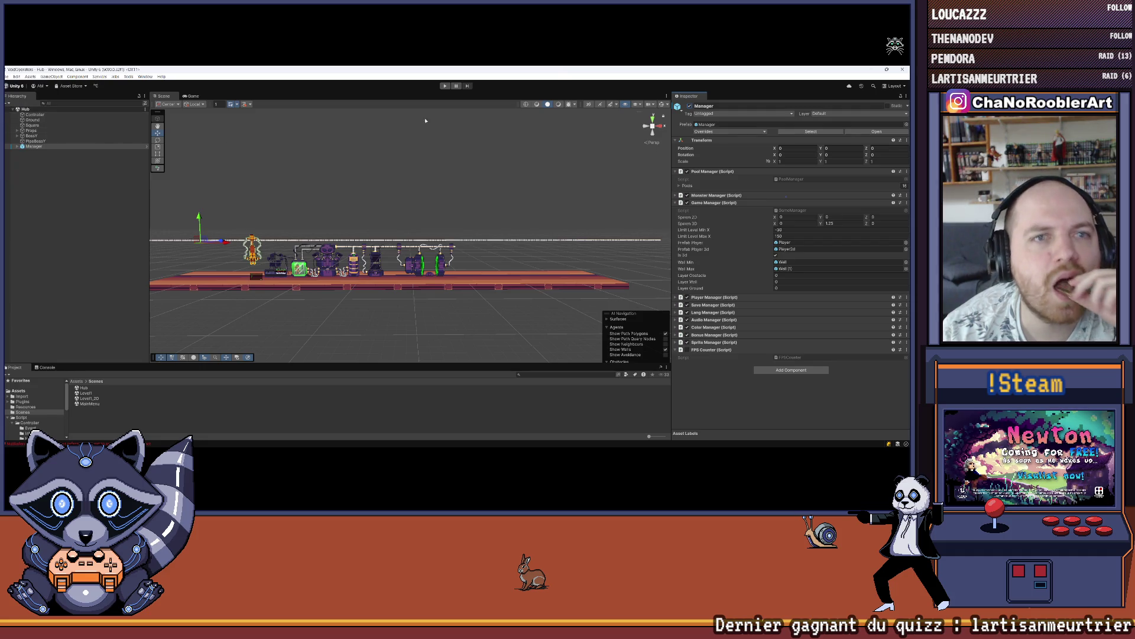
Play the Hub, choose Mission 1 to teleport into Level1, then stop playing.
left_click(445, 86)
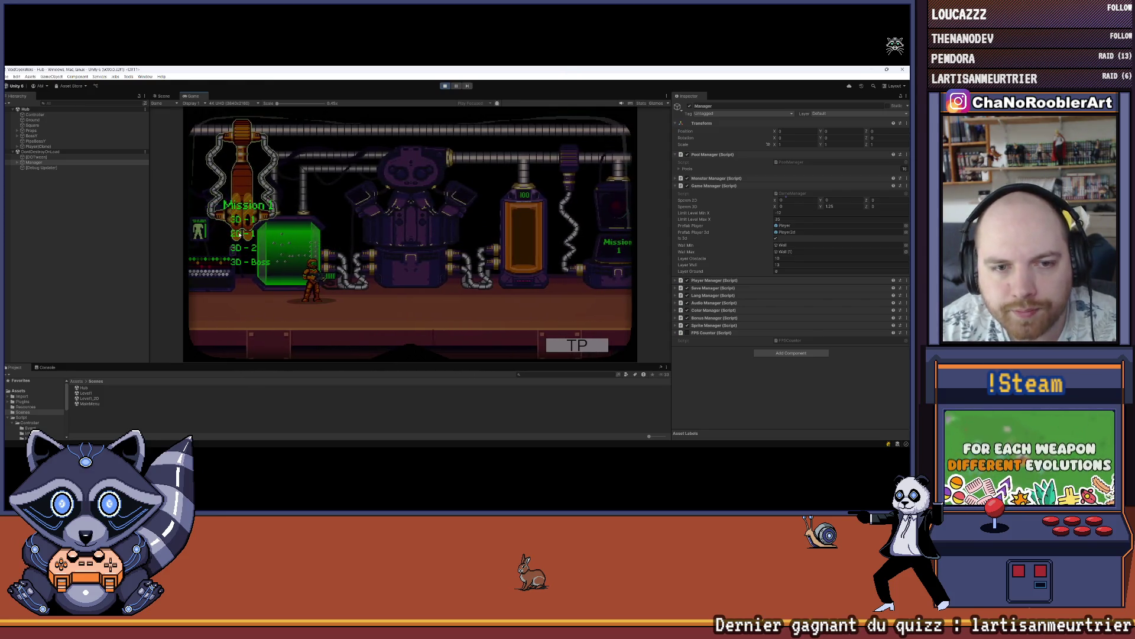
key("Return")
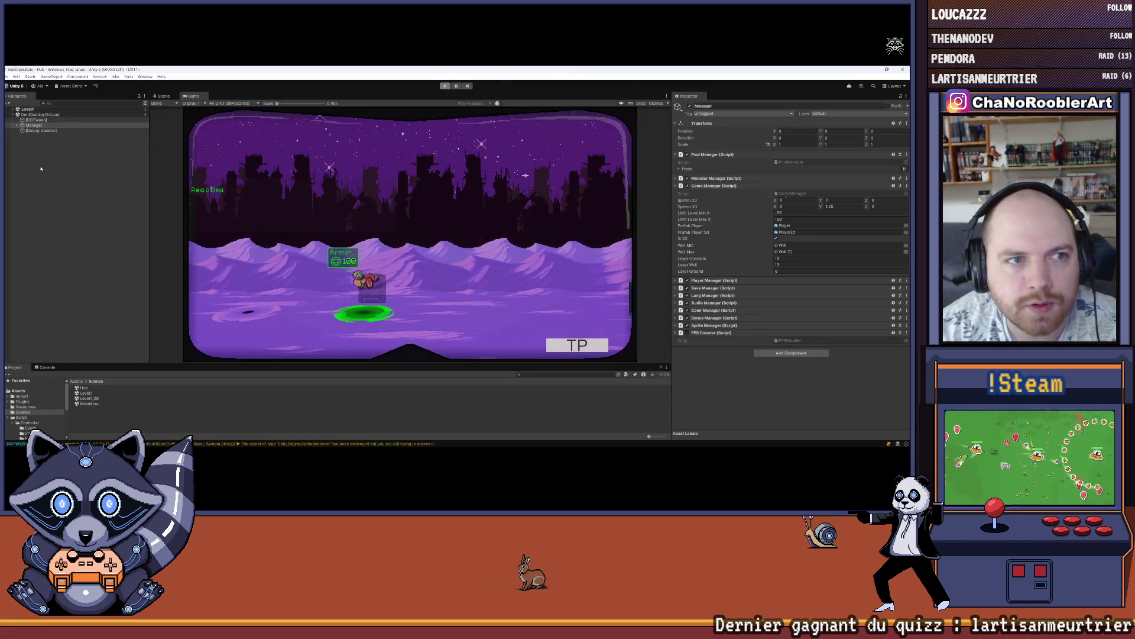
key("ctrl+p")
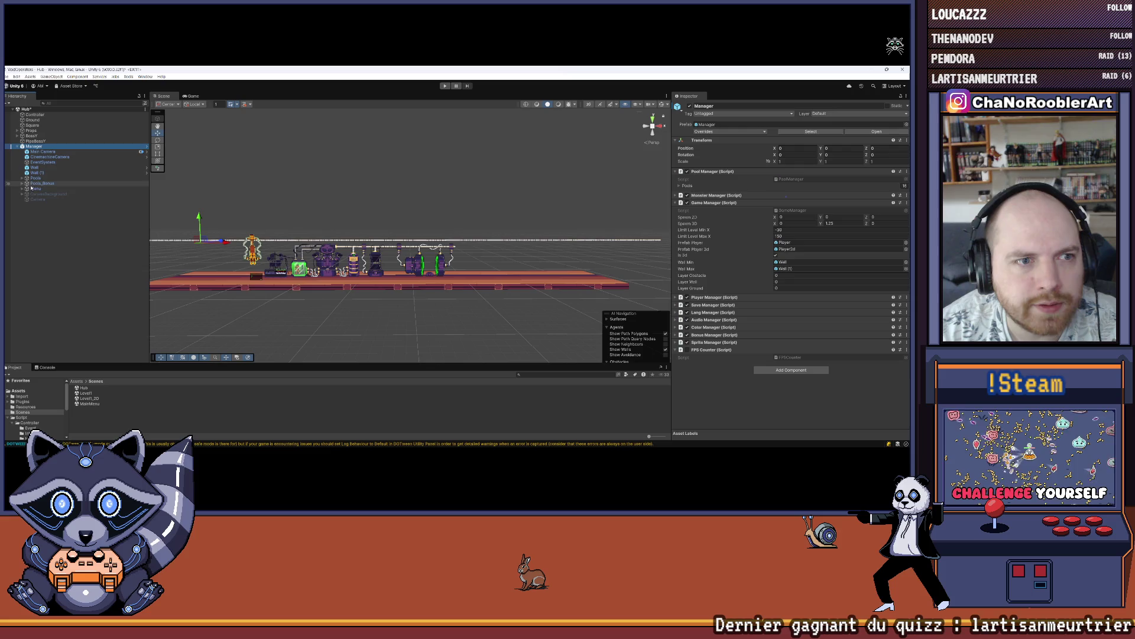
Toggle CanvasBackground open and closed, then expand Menu under Manager to show its canvases.
left_click(22, 194)
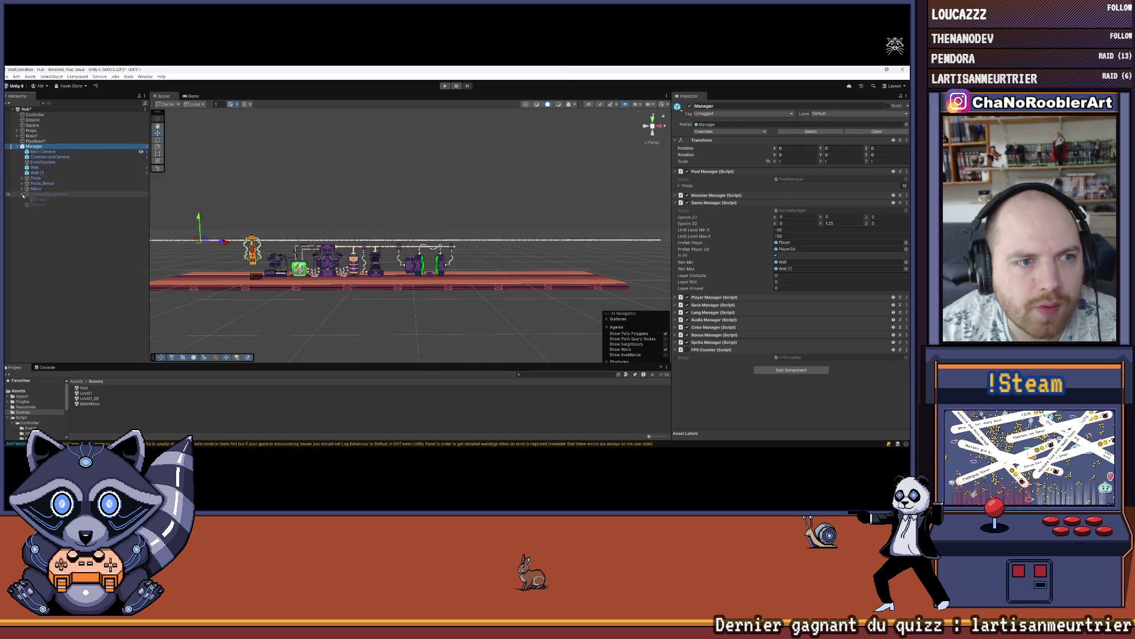
left_click(22, 194)
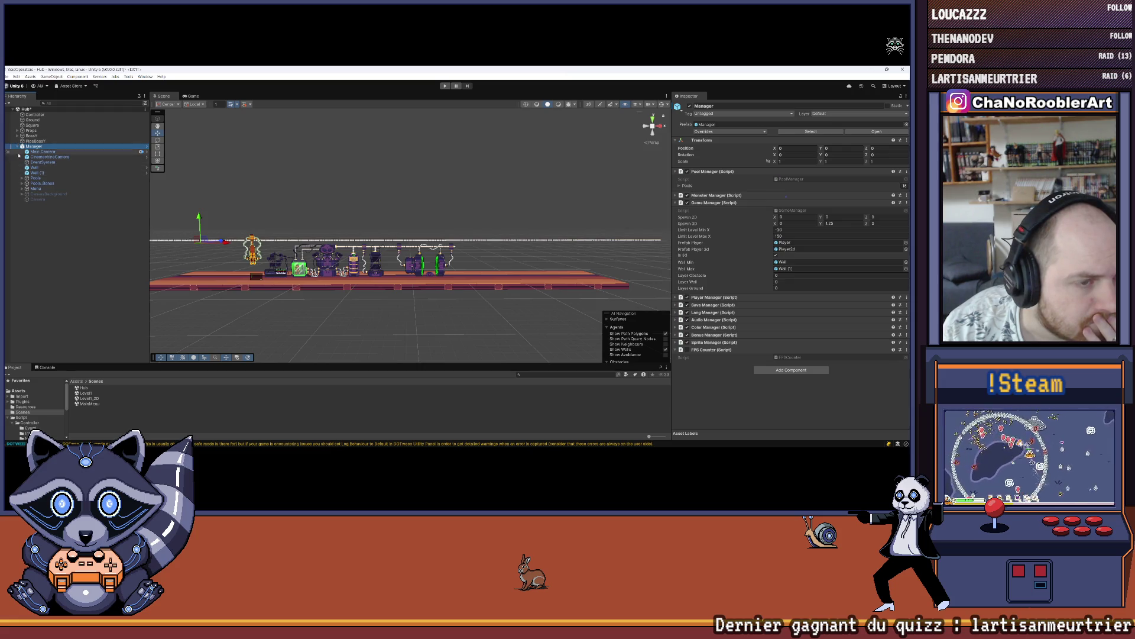
left_click(21, 188)
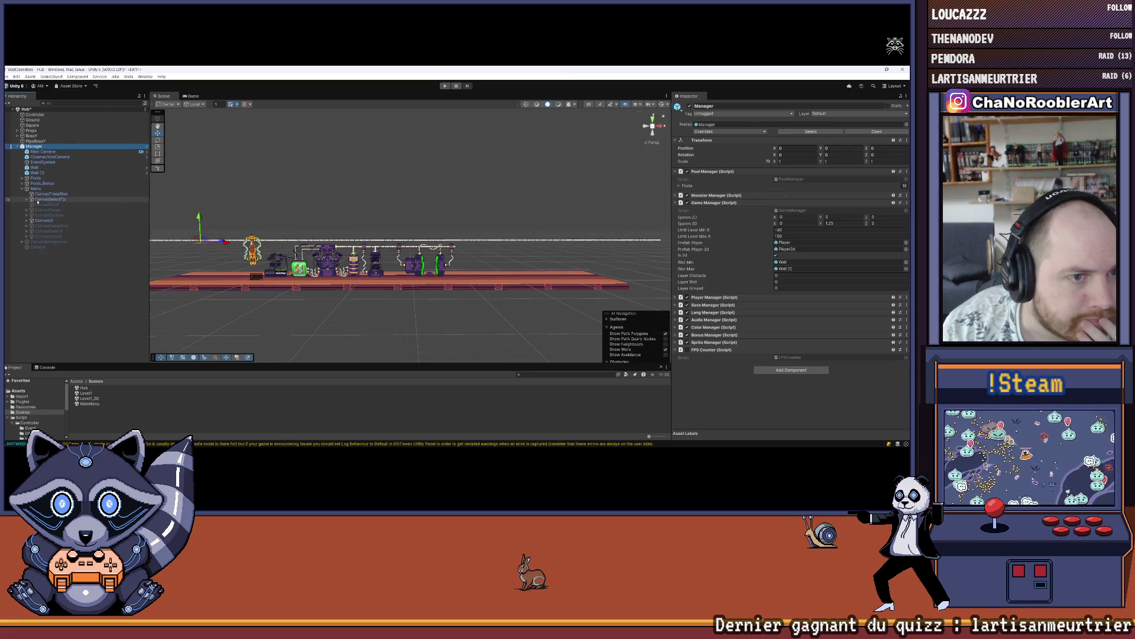
Select Button (1) under CanvasSelectTp > Bins > Left in the Hierarchy.
left_click(37, 200)
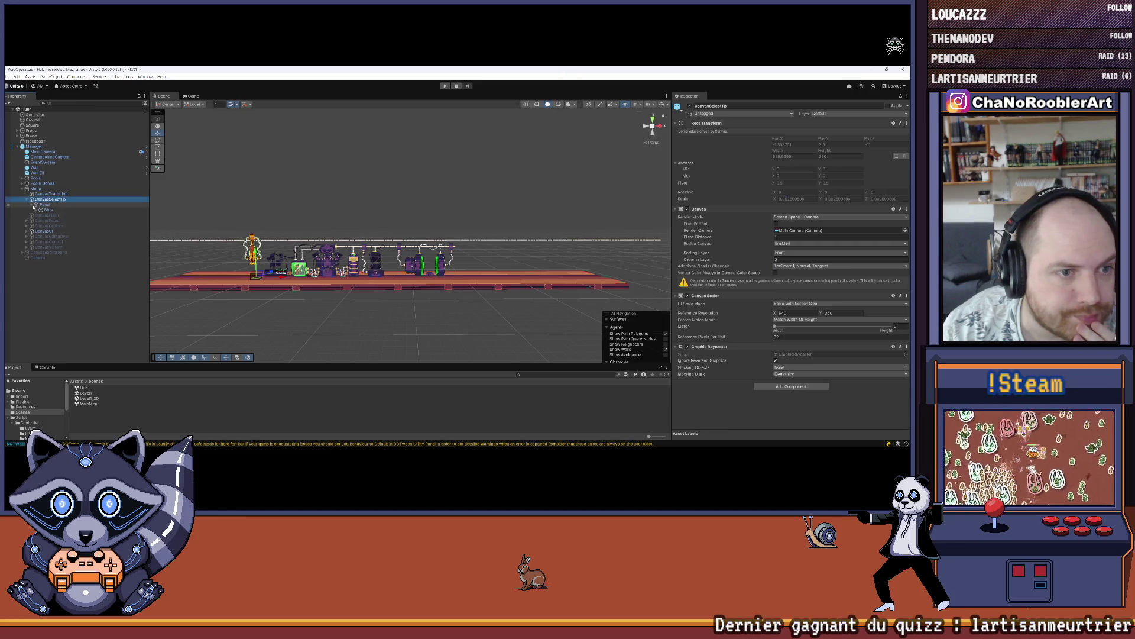
left_click(37, 209)
left_click(43, 215)
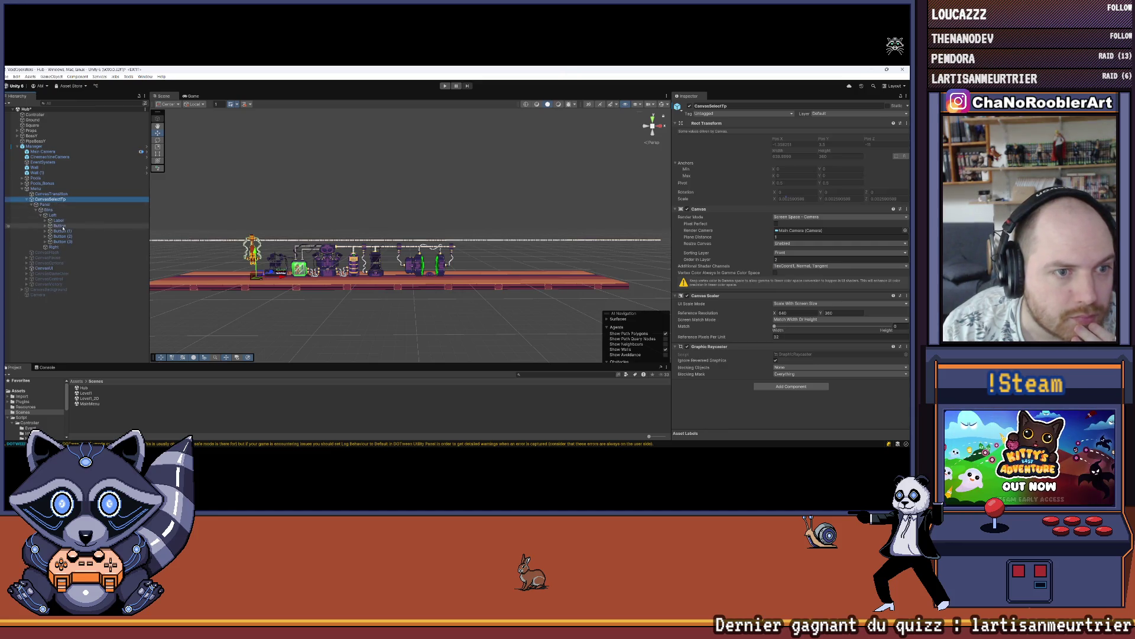
left_click(62, 230)
scroll(805, 300, "down", 3)
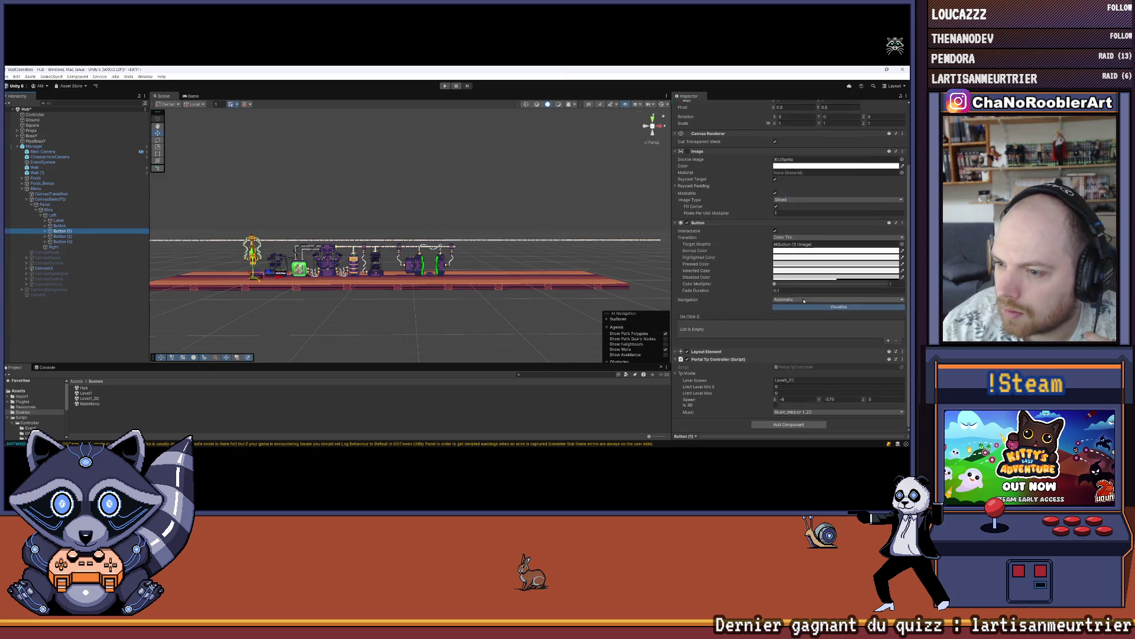
scroll(804, 301, "up", 1)
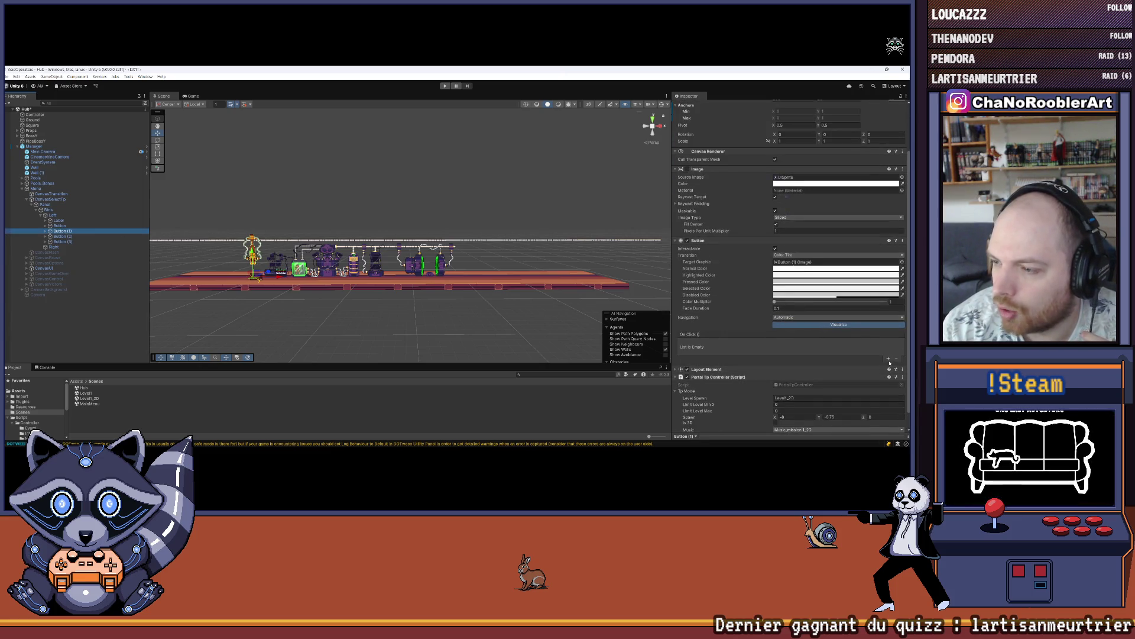
Add an OnClick entry targeting Button (1) that calls PortalTpController.TpMission ().
left_click(888, 359)
left_click_drag(718, 377, 715, 349)
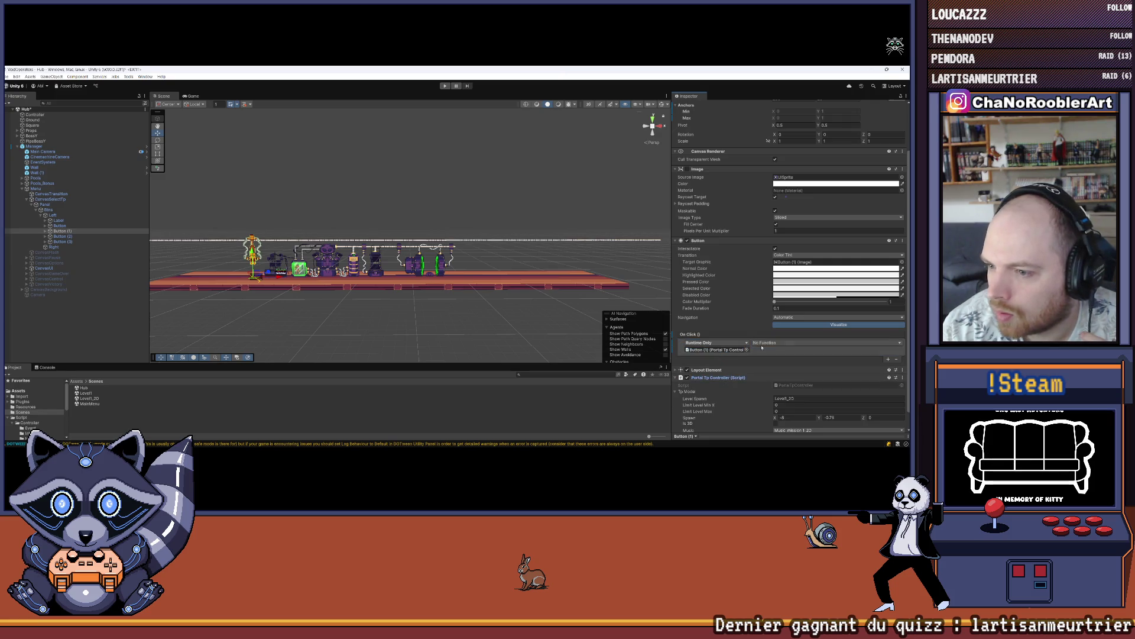
left_click(763, 344)
mouse_move(787, 401)
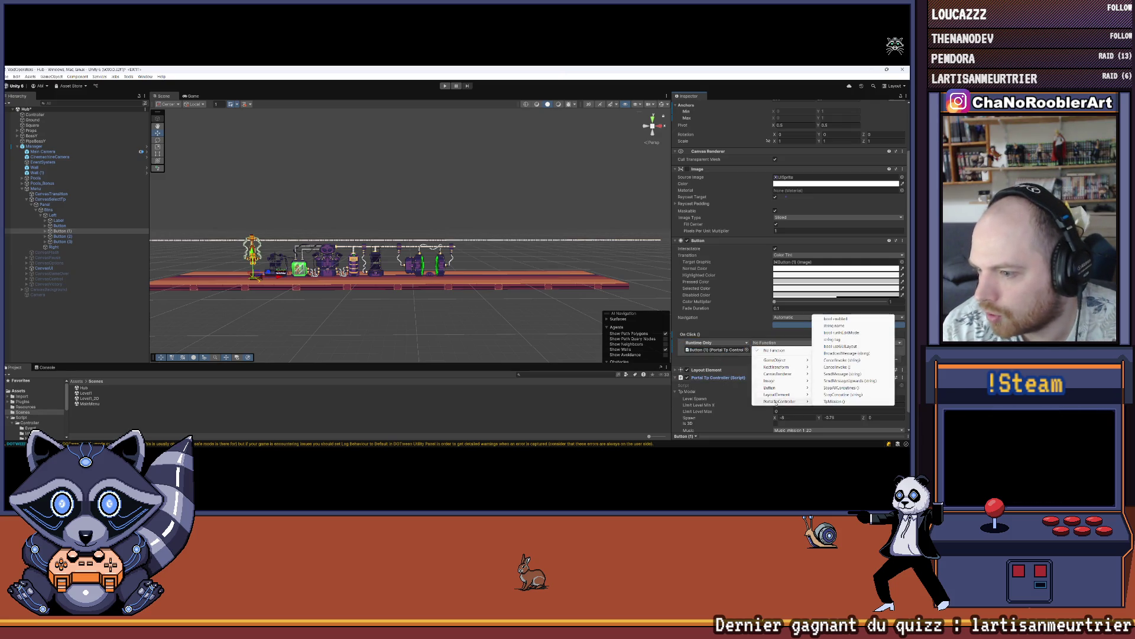
left_click(832, 401)
left_click(77, 331)
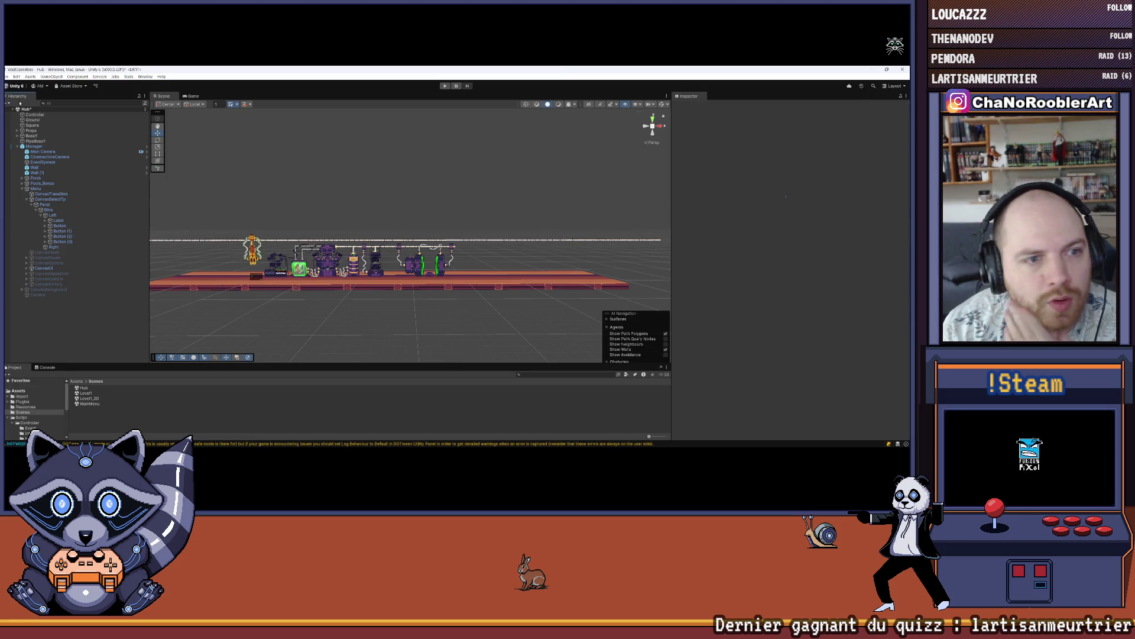
Save the Hub scene and collapse CanvasSelectTp in the Hierarchy.
left_click(7, 76)
left_click(26, 107)
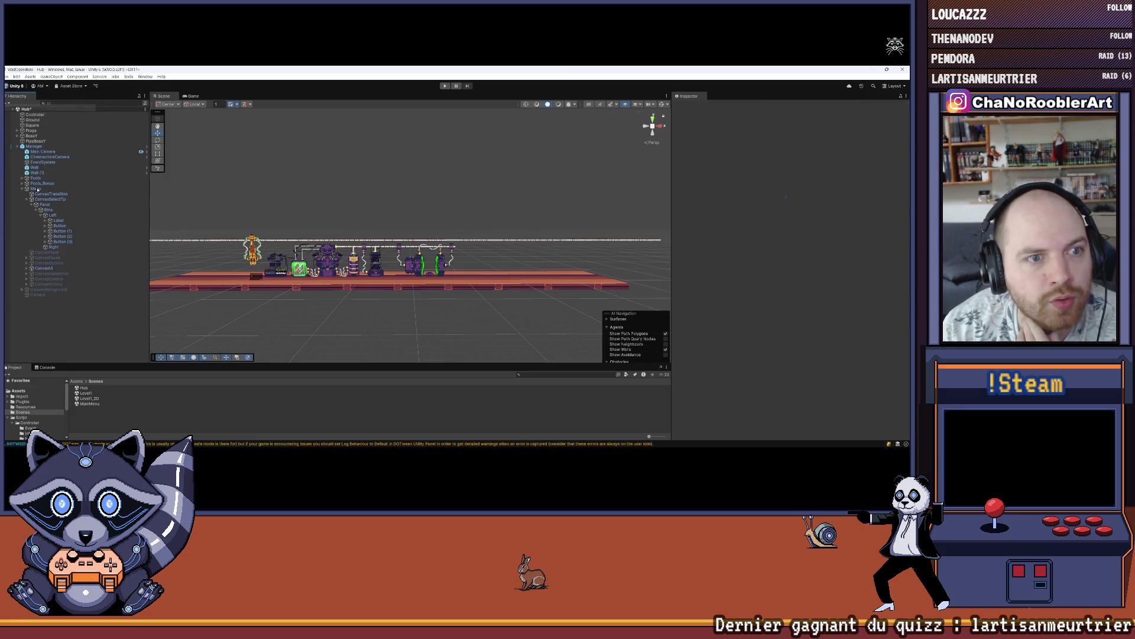
left_click(27, 200)
left_click(49, 199)
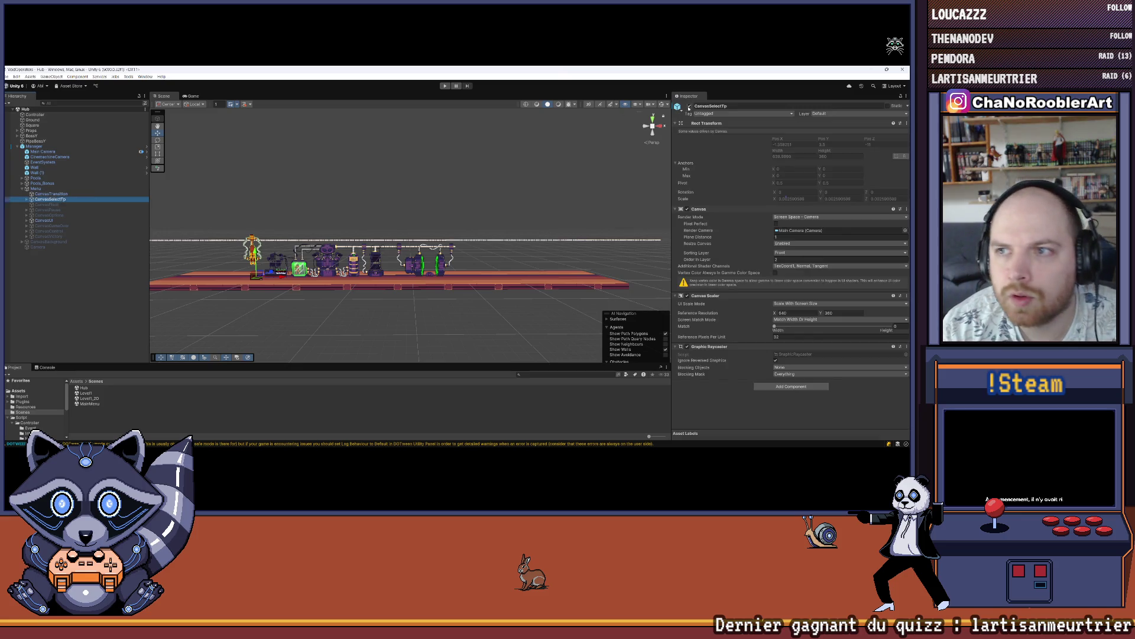
left_click(200, 280)
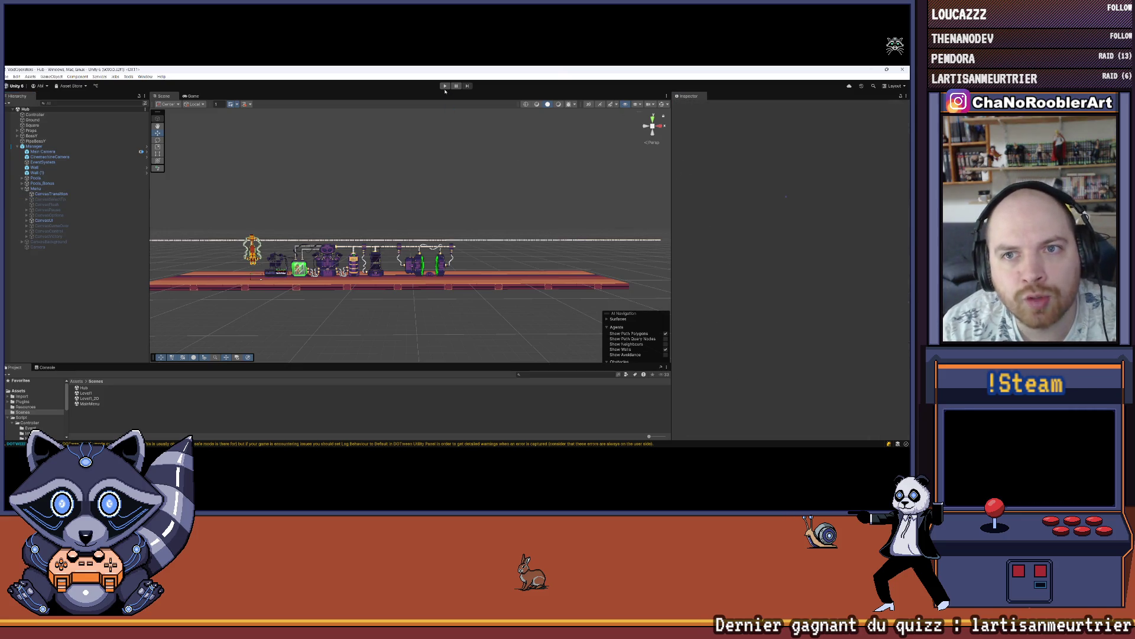
Test the Hub in Play mode, stop, and dismiss the play-mode changes prompt.
key("ctrl+p")
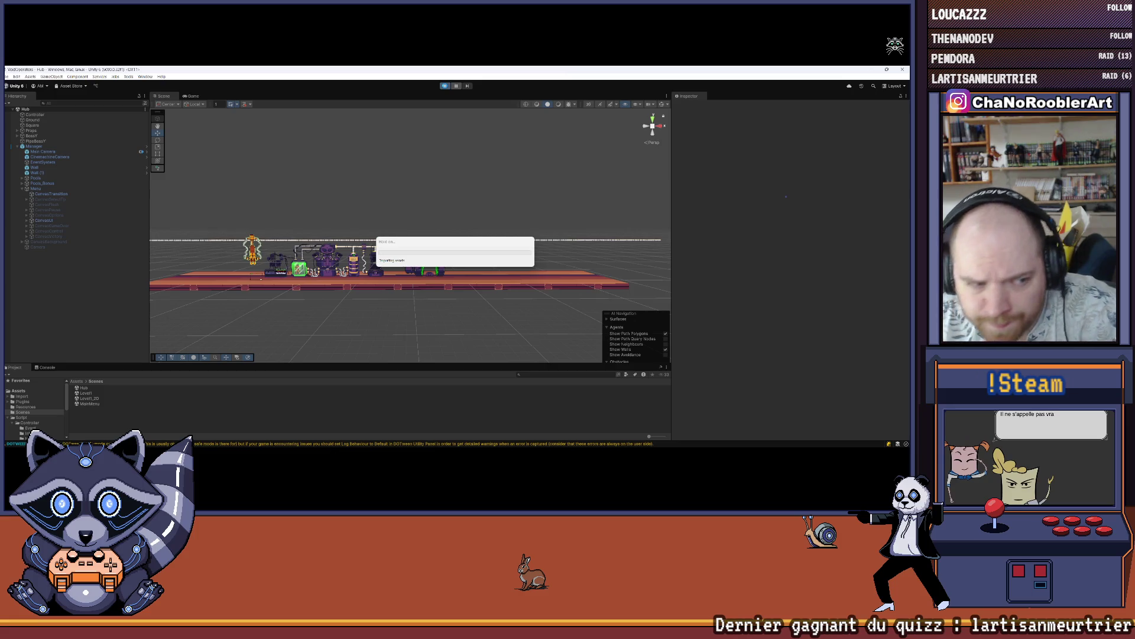
left_click(446, 86)
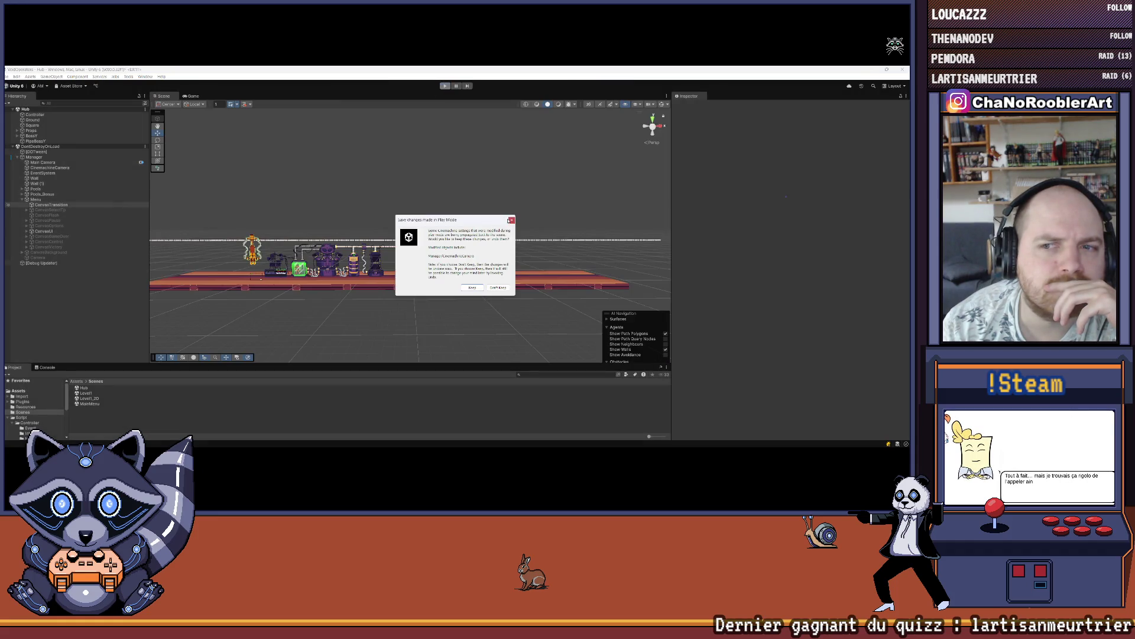
left_click(509, 220)
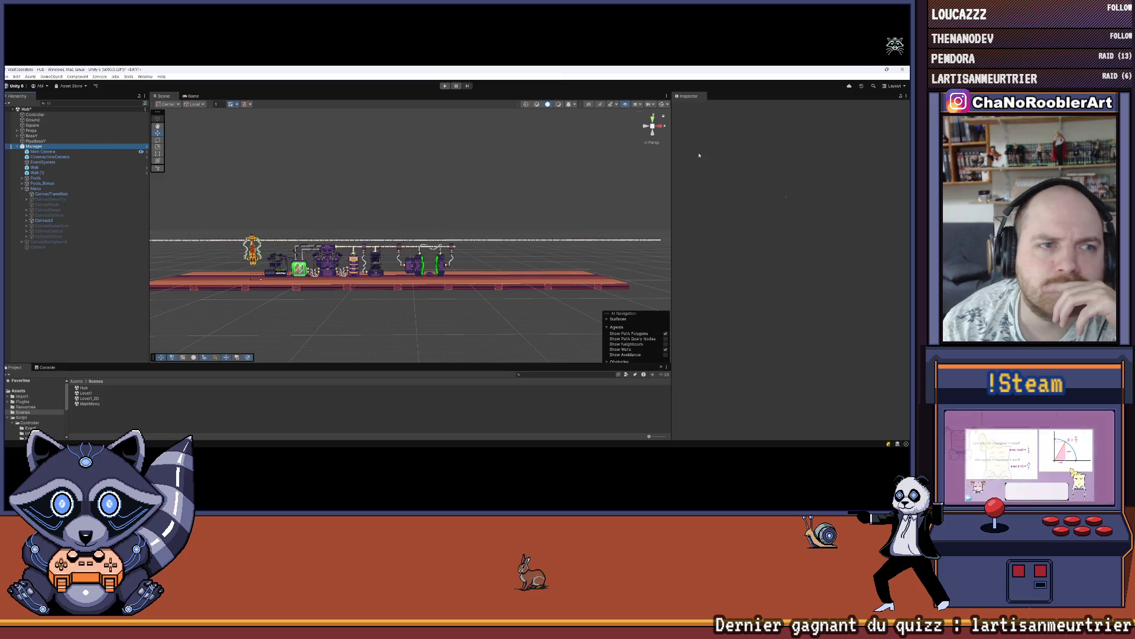
Apply all Manager prefab overrides and save the Hub scene.
left_click(710, 131)
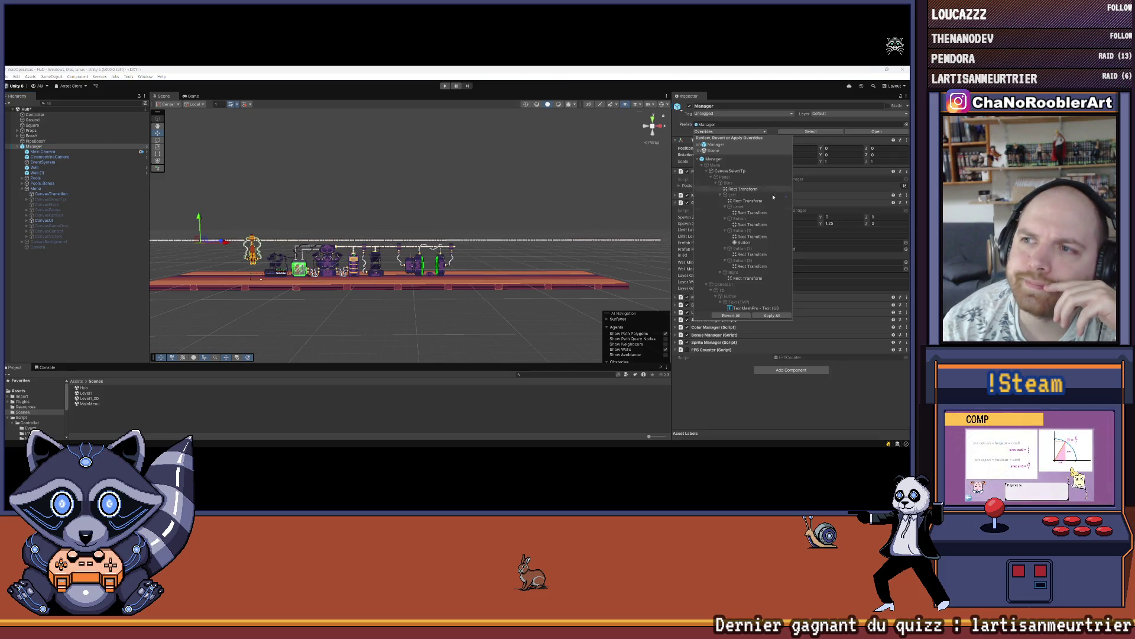
left_click(755, 317)
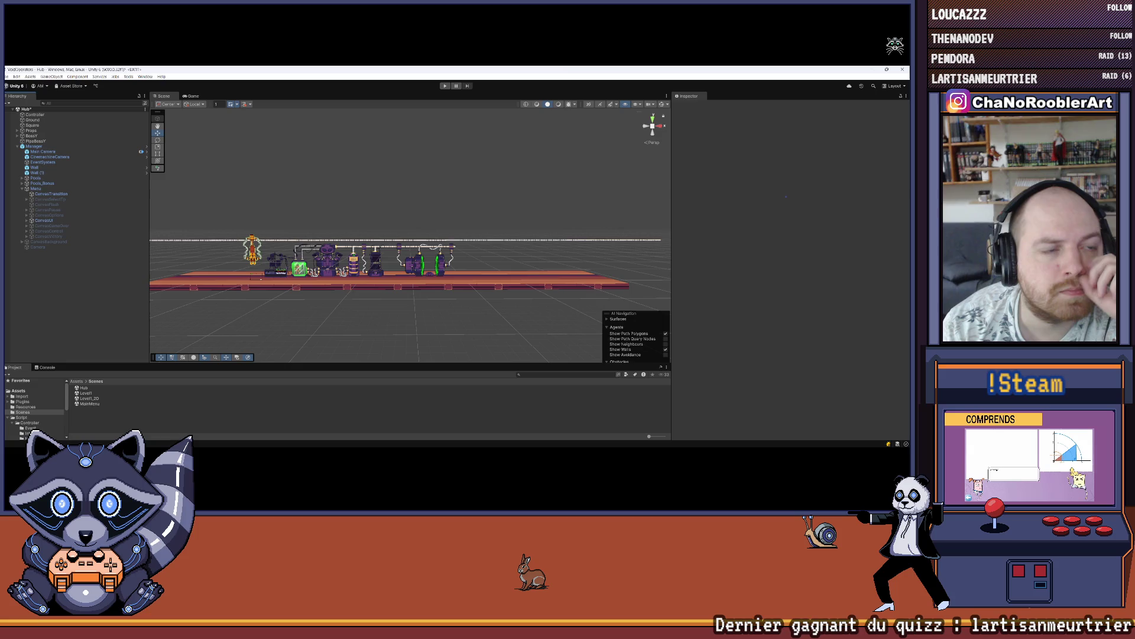
left_click(8, 76)
left_click(35, 107)
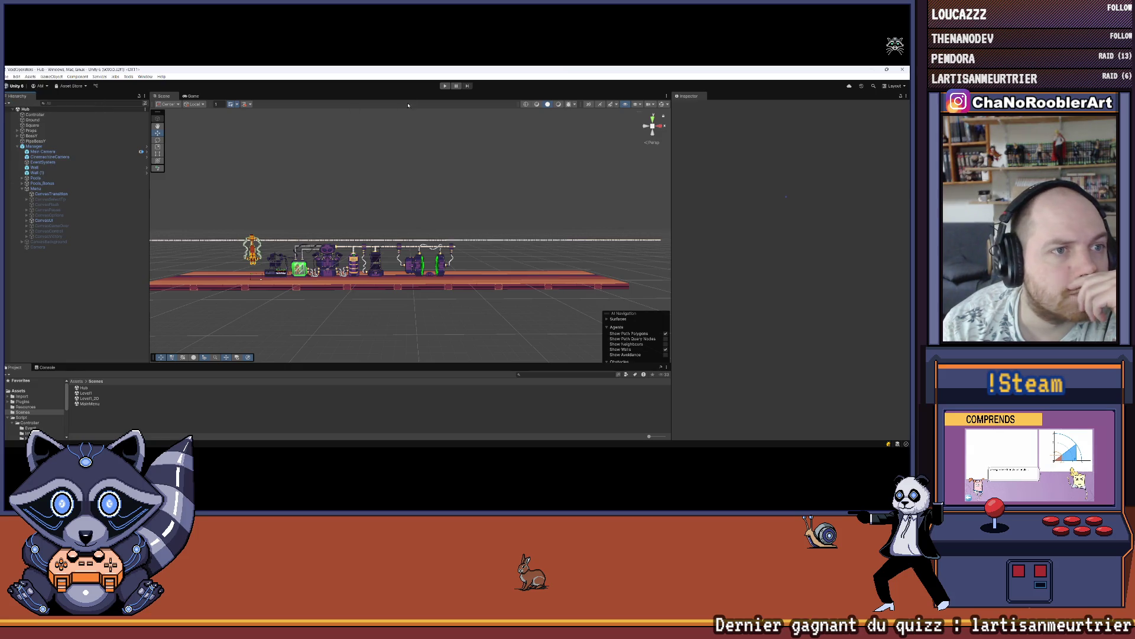
Play the Hub, continue past the Y prompt, launch 2D-1 from Mission 1, then stop.
left_click(445, 85)
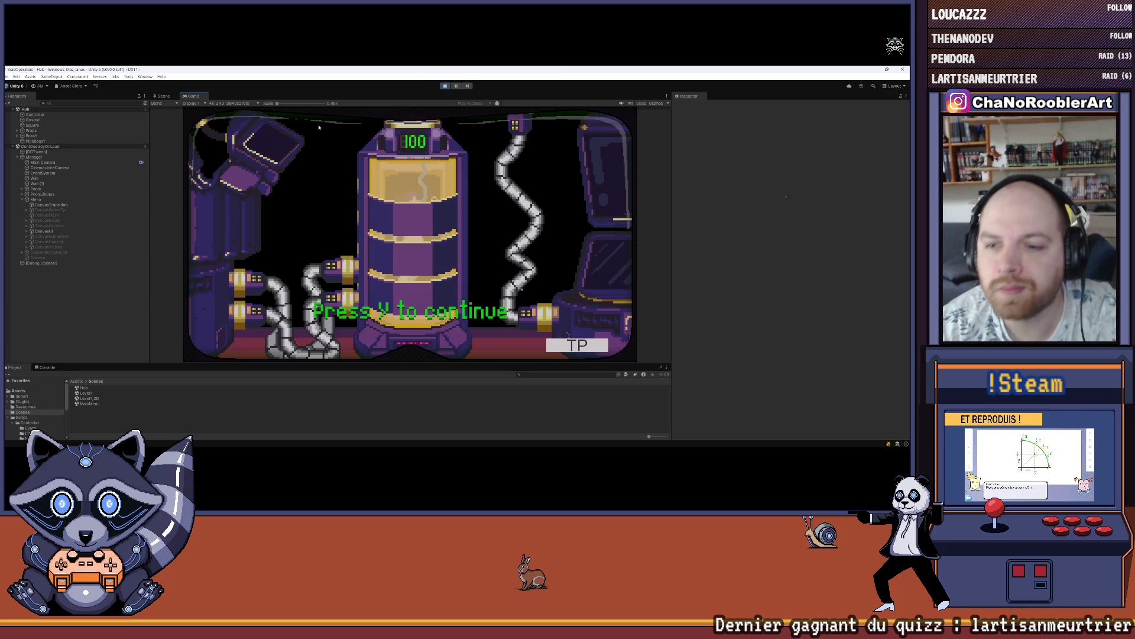
key("y")
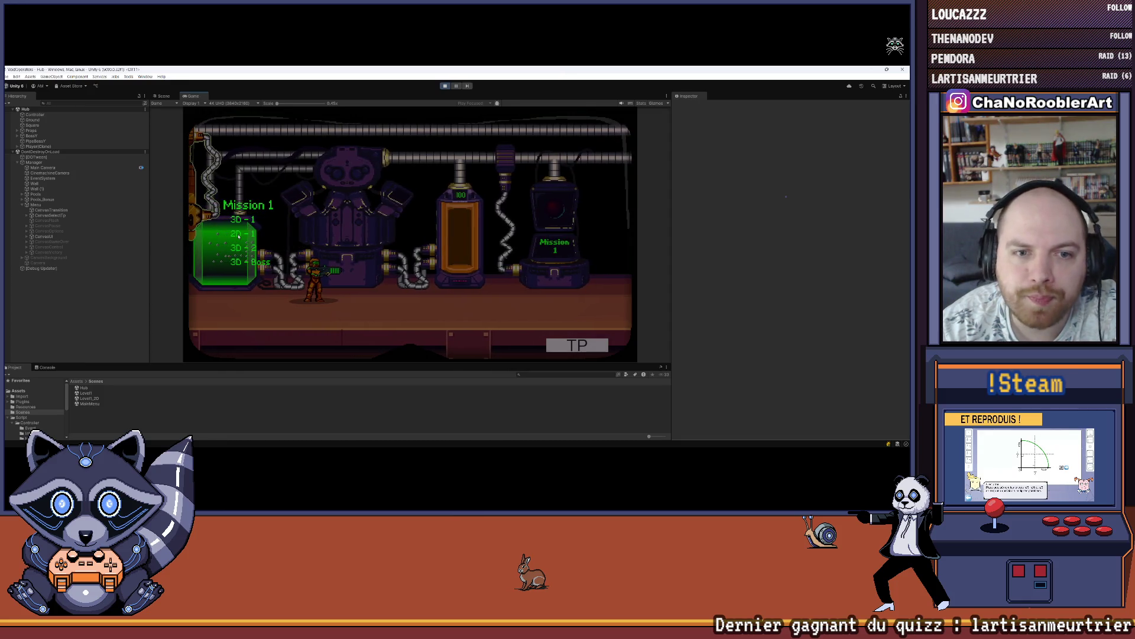
key("Return")
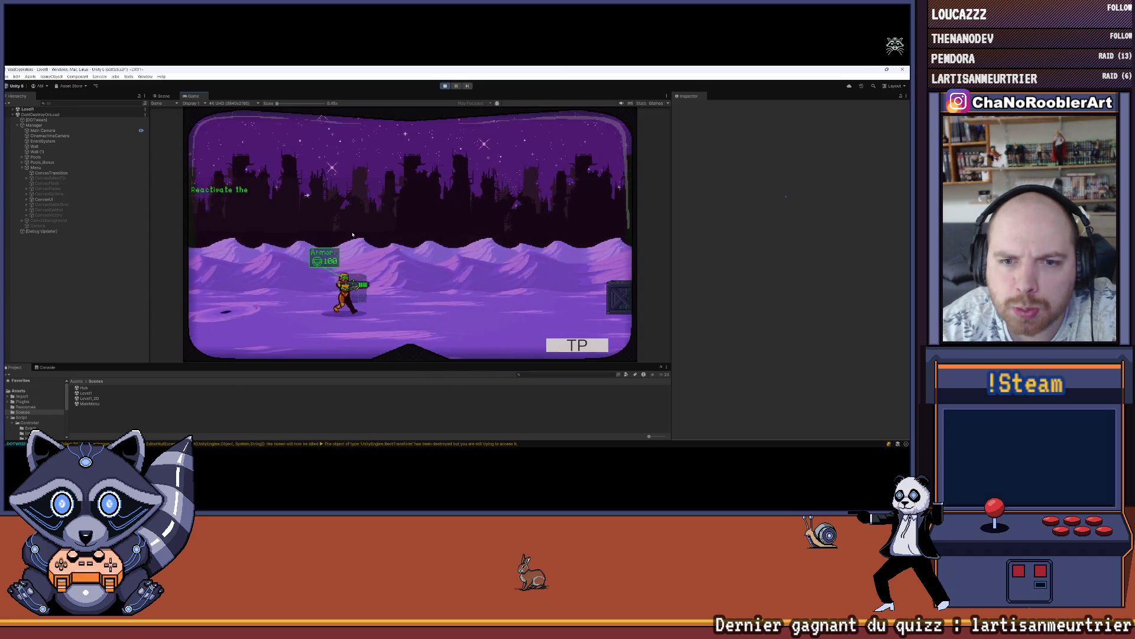
left_click(444, 85)
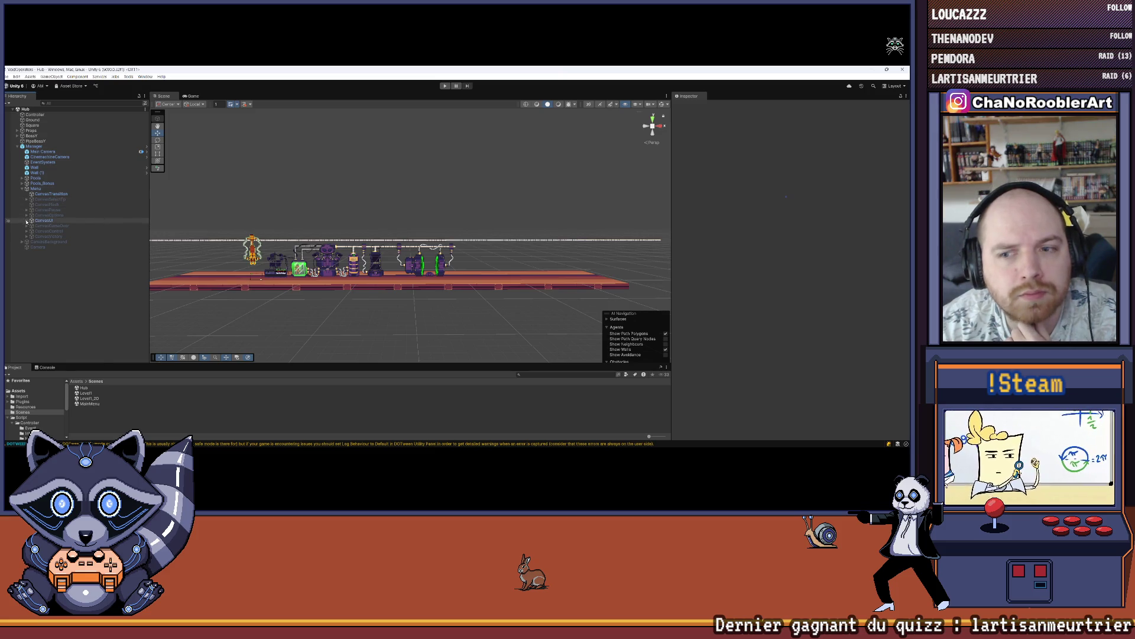
Select Tp under CanvasUI and narrow it from its left edge, width 88.34 to 34.91.
left_click(42, 221)
key("Right")
double_click(41, 220)
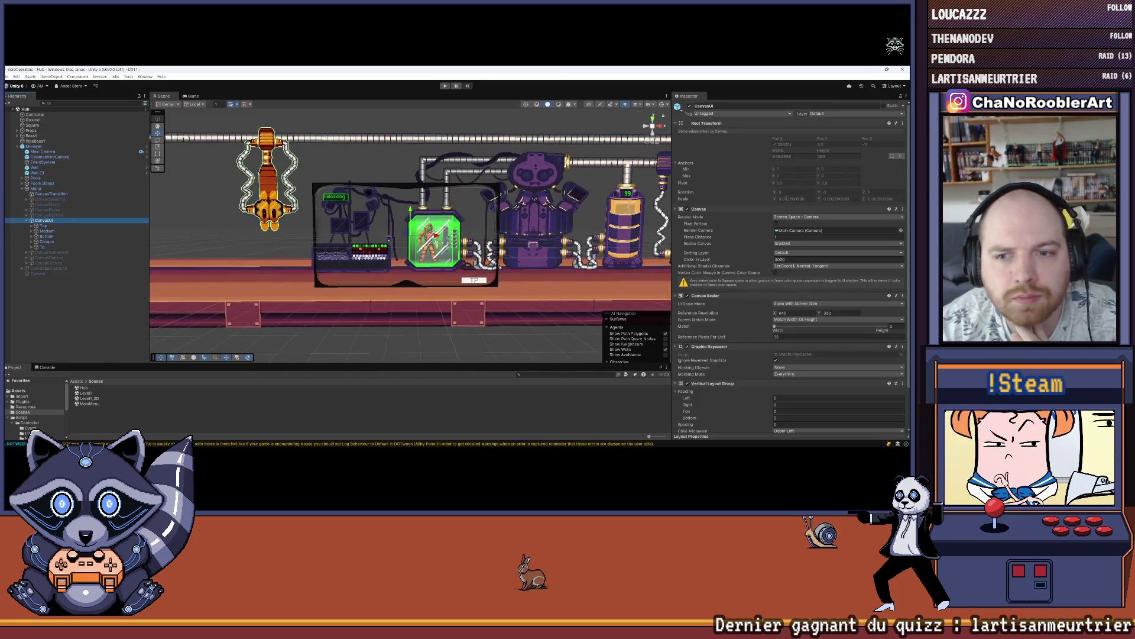
scroll(362, 222, "up", 3)
left_click(34, 247)
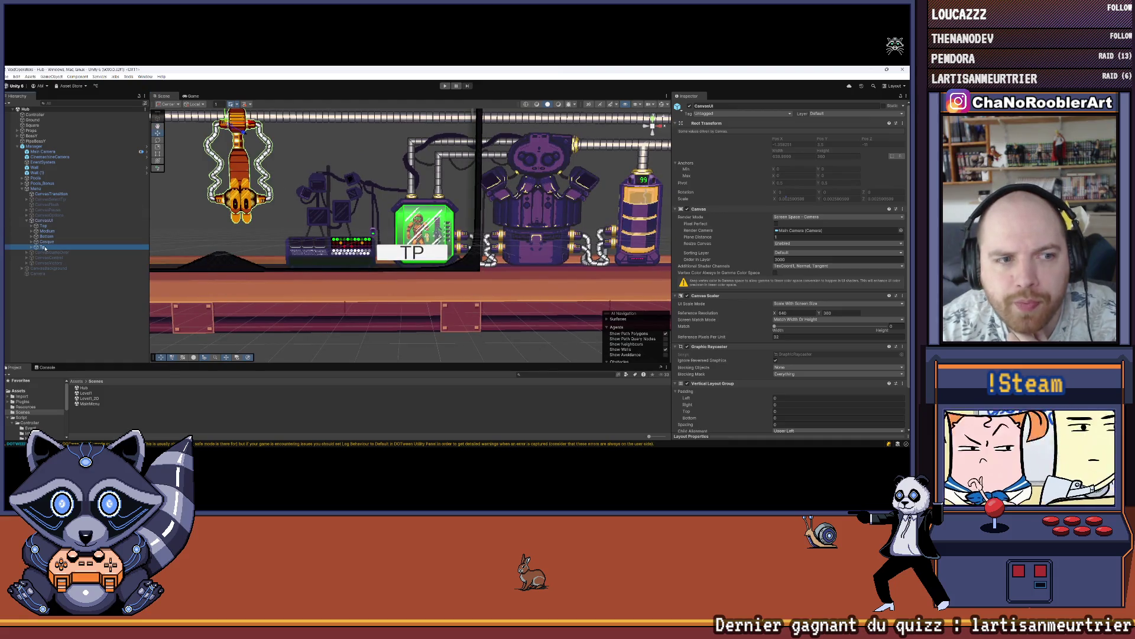
left_click(47, 252)
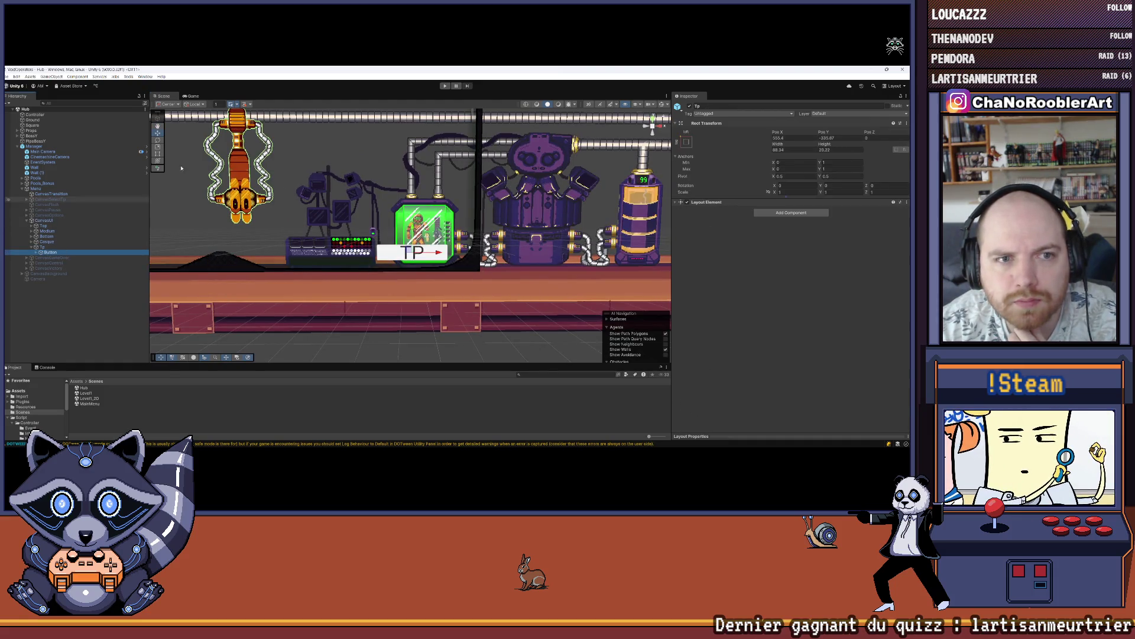
left_click(42, 246)
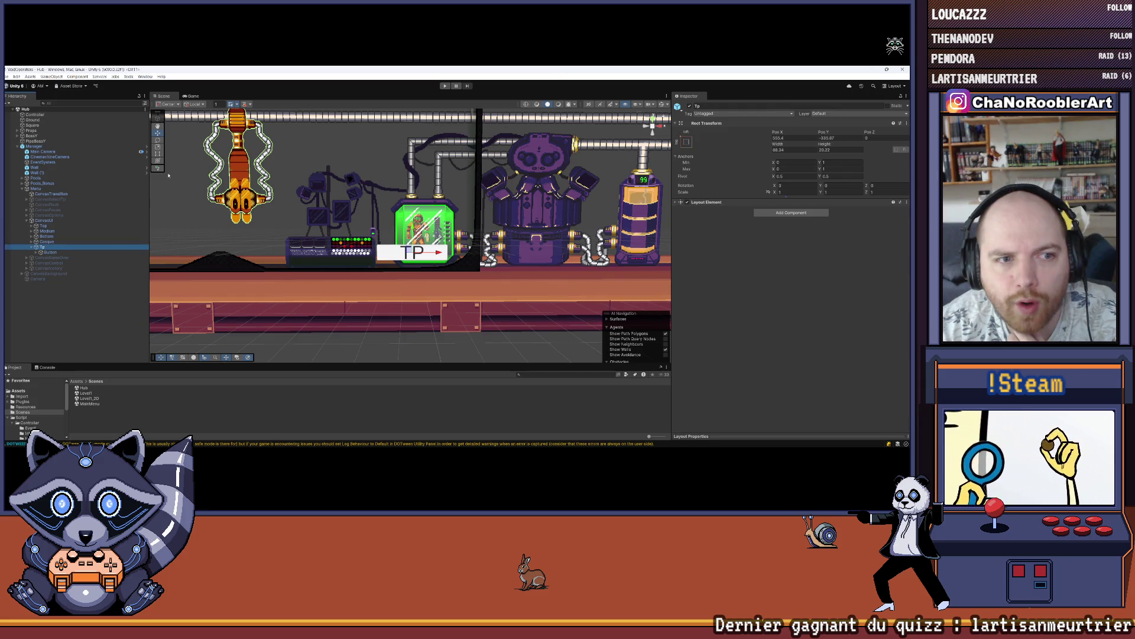
scroll(368, 259, "up", 1)
mouse_move(367, 259)
left_mouse_down()
mouse_move(468, 261)
mouse_move(438, 259)
left_mouse_up()
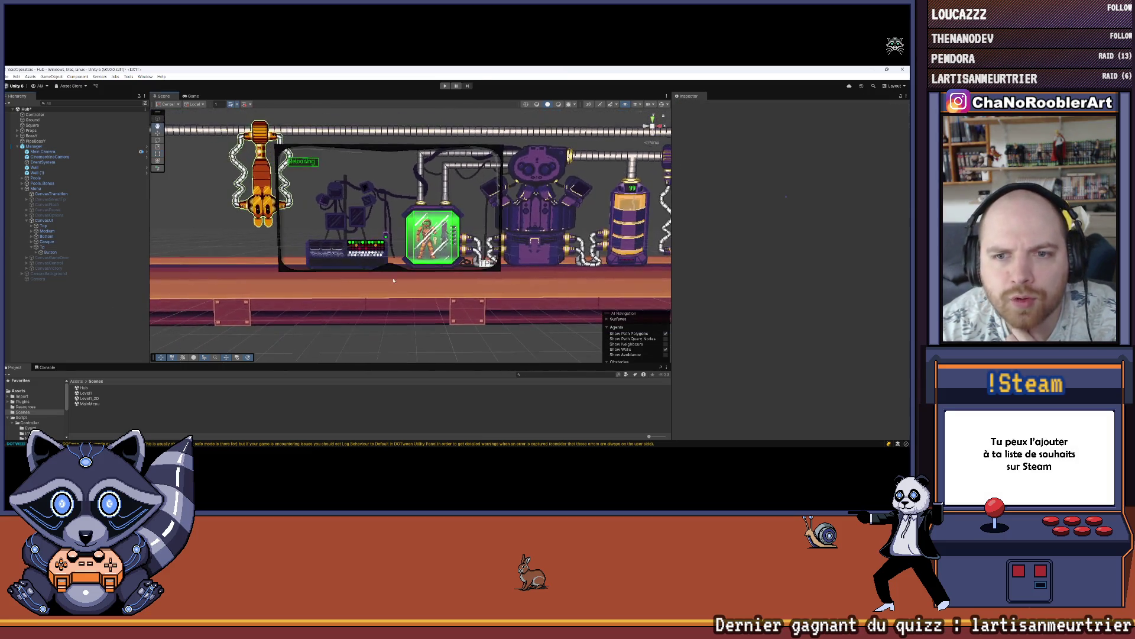
Save the Hub scene and open the Level1 scene.
left_click(6, 77)
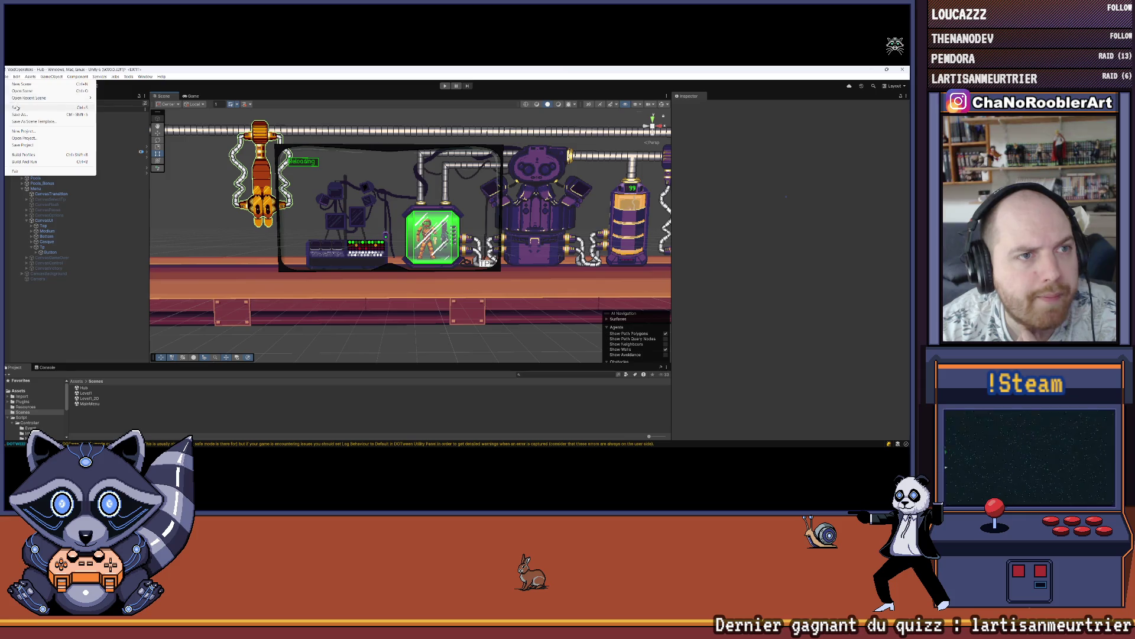
left_click(30, 108)
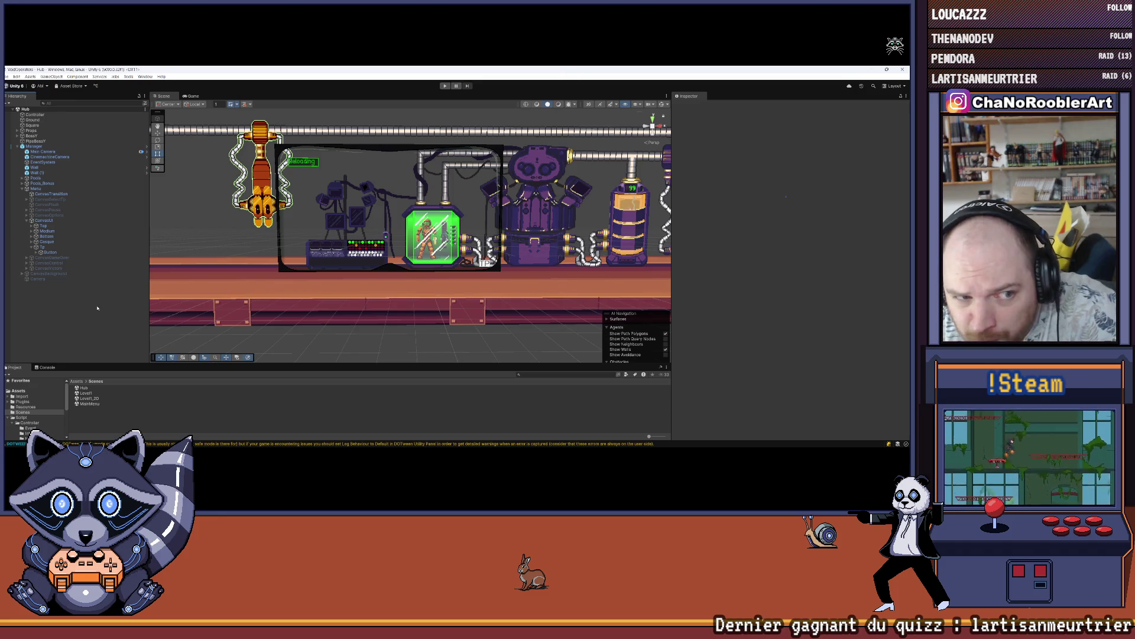
double_click(89, 393)
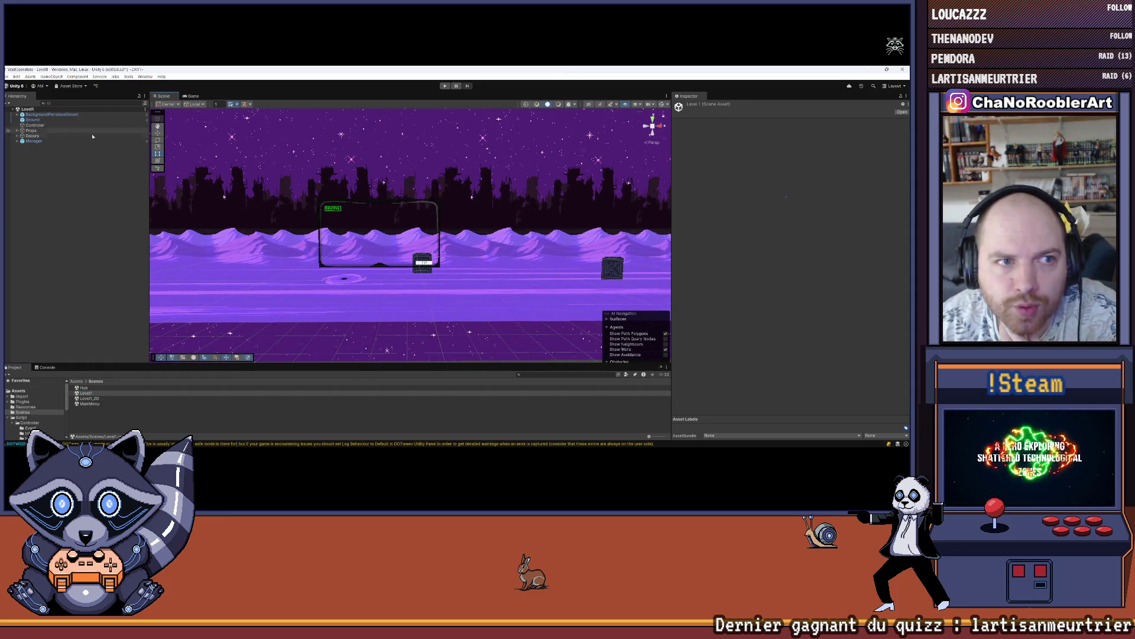
Expand Manager and its Menu to select the CanvasSelectTp canvas.
left_click(17, 140)
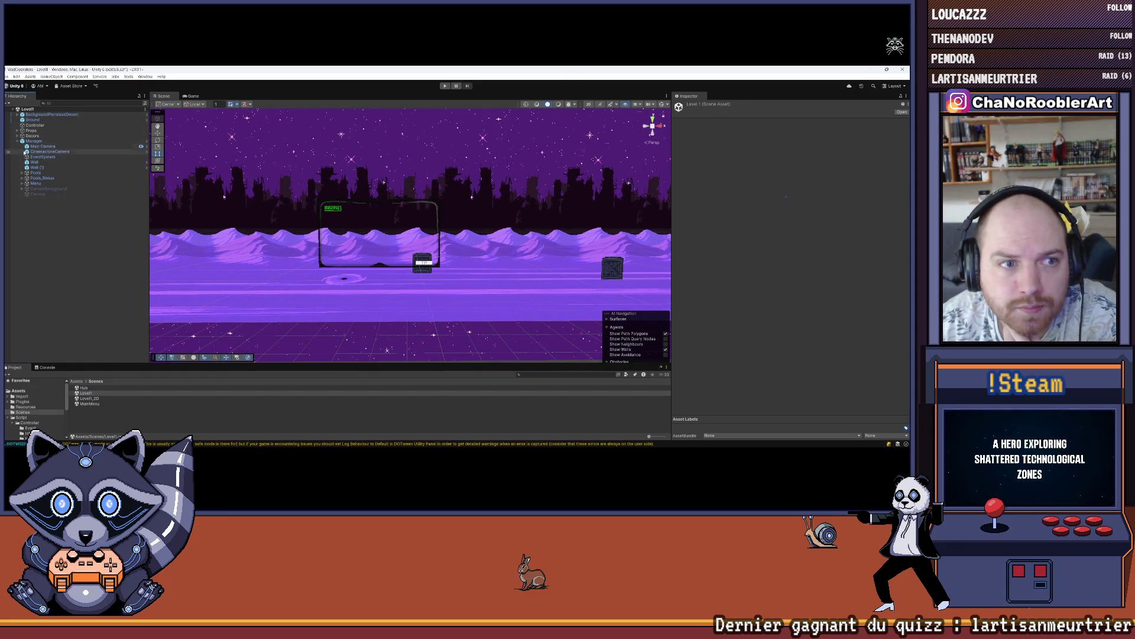
left_click(22, 174)
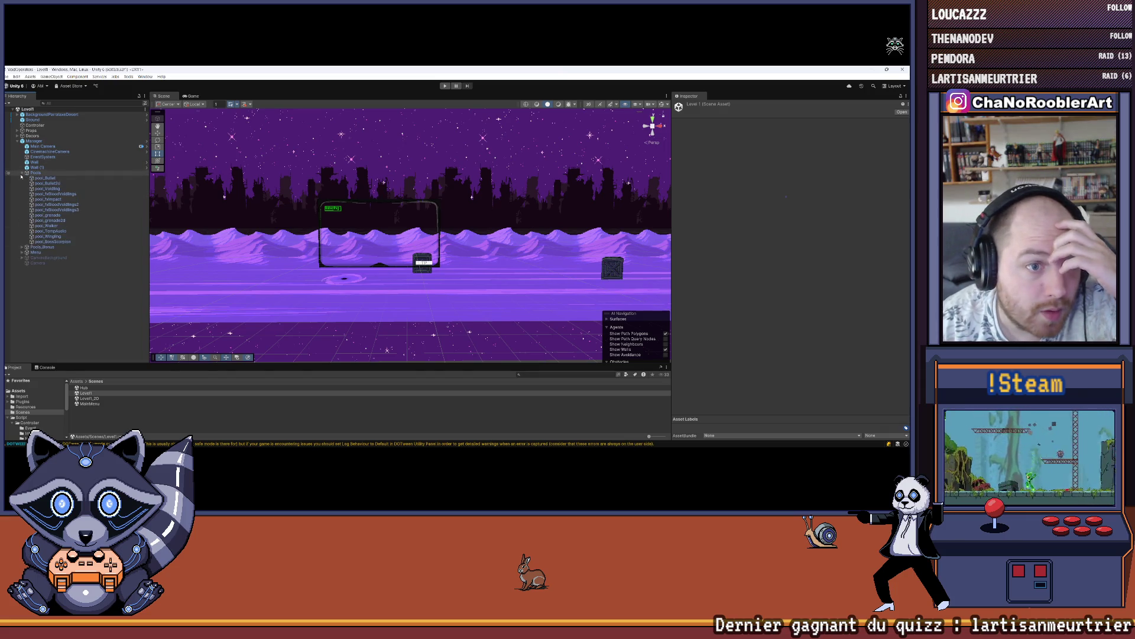
left_click(22, 172)
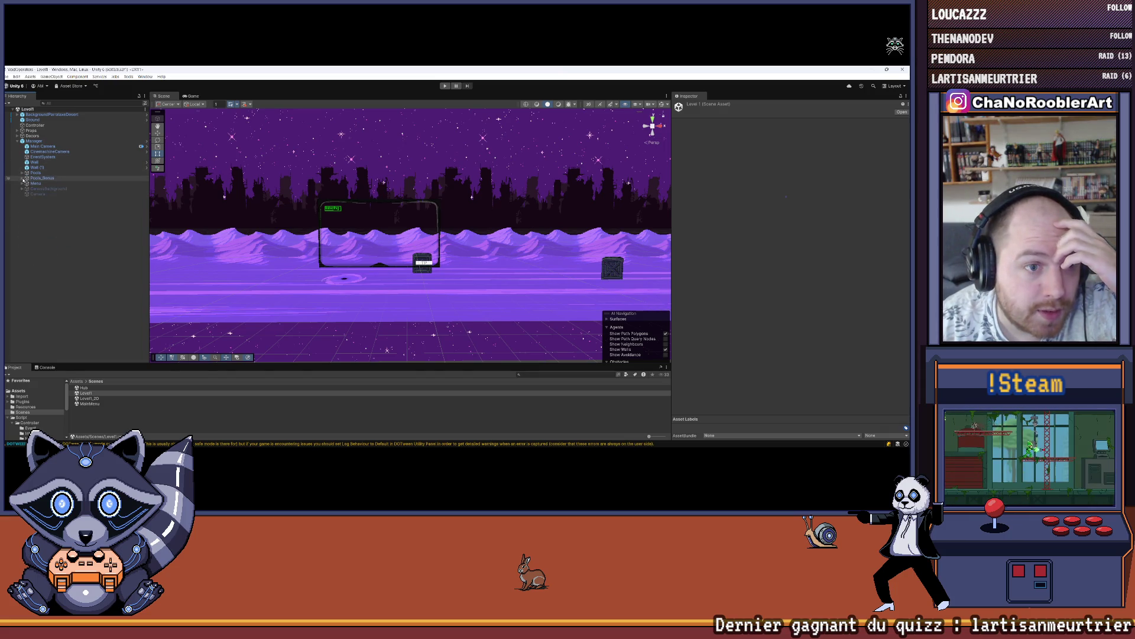
left_click(22, 178)
left_click(21, 204)
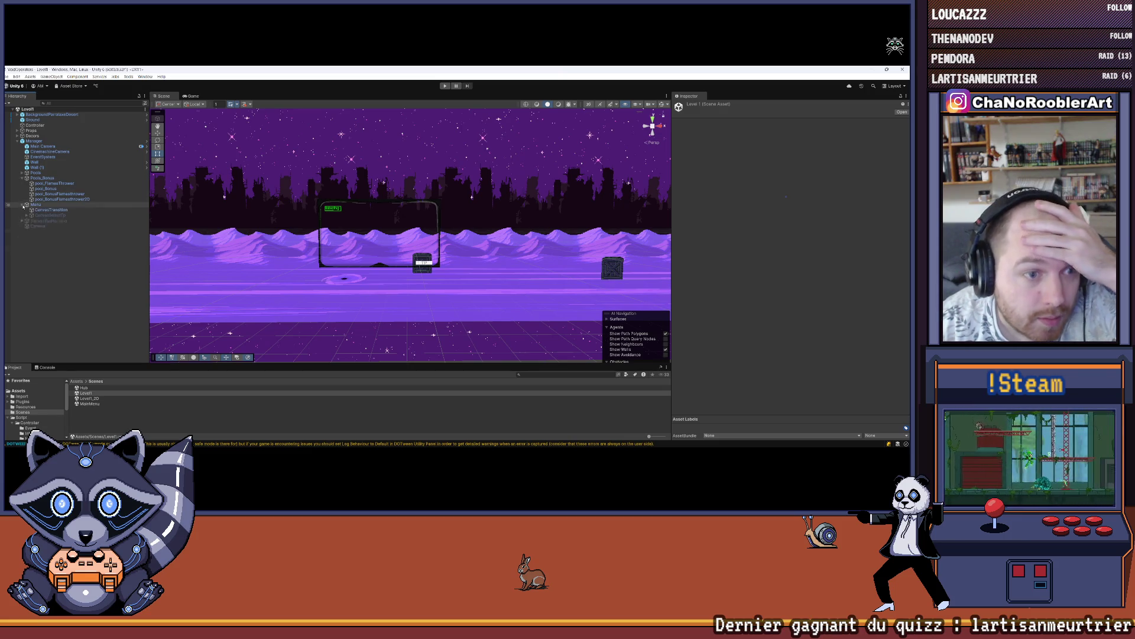
left_click(50, 215)
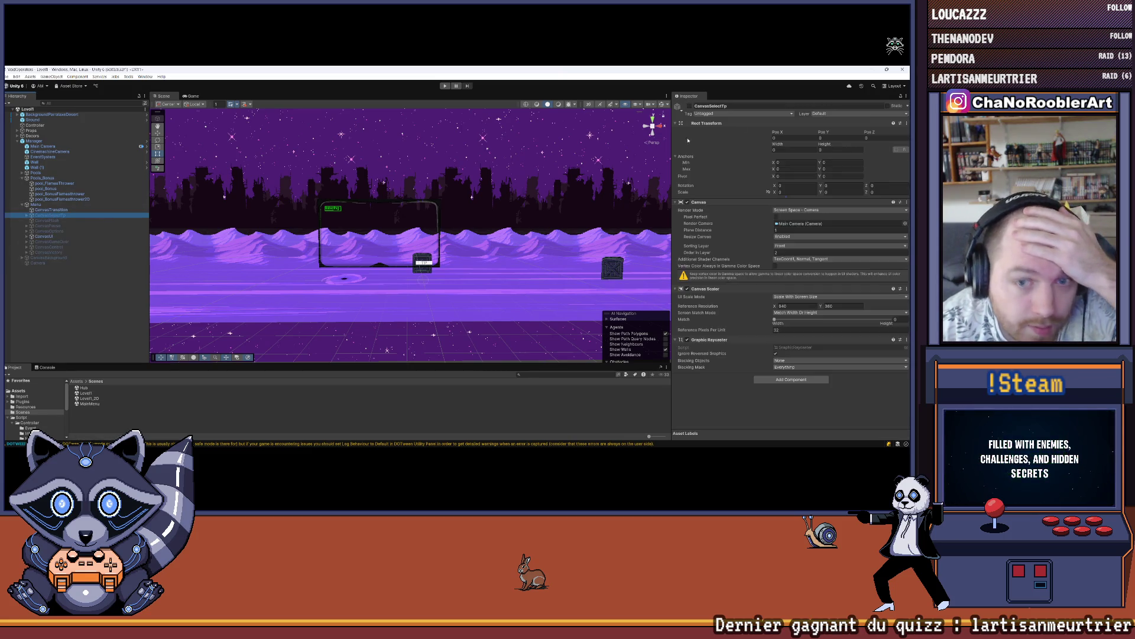
left_click(689, 107)
key("f")
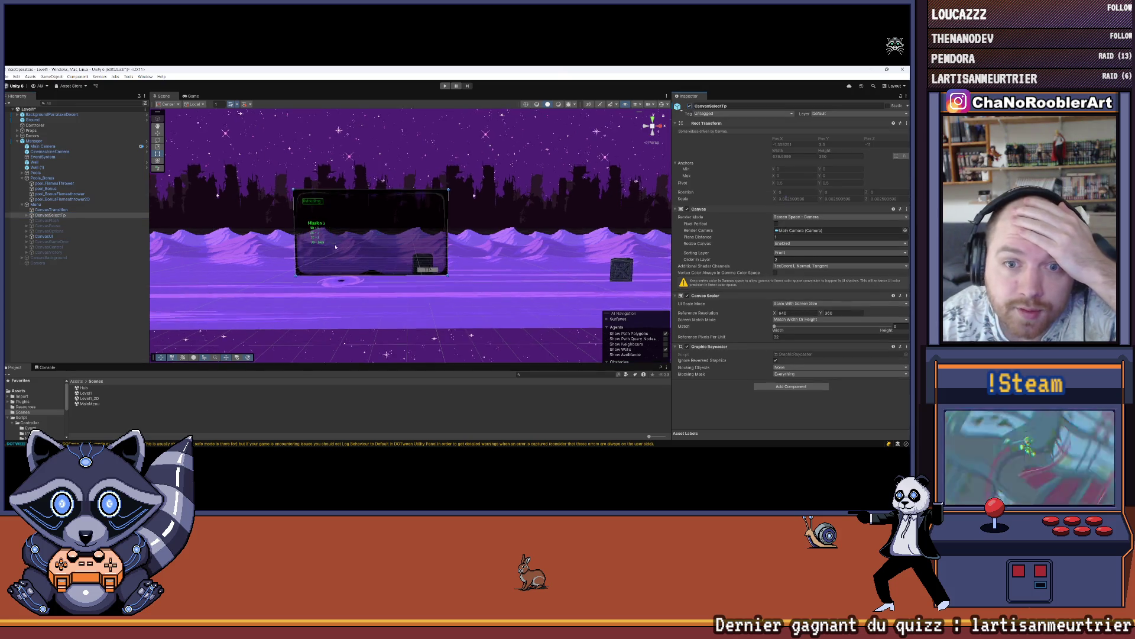
left_click(690, 107)
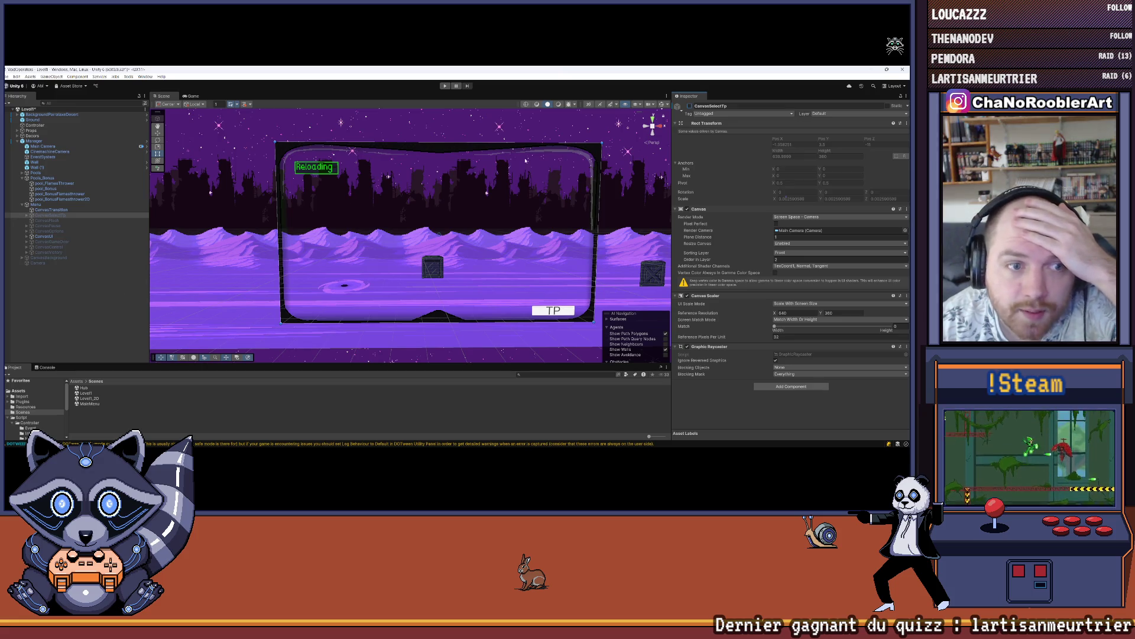
scroll(297, 235, "down", 5)
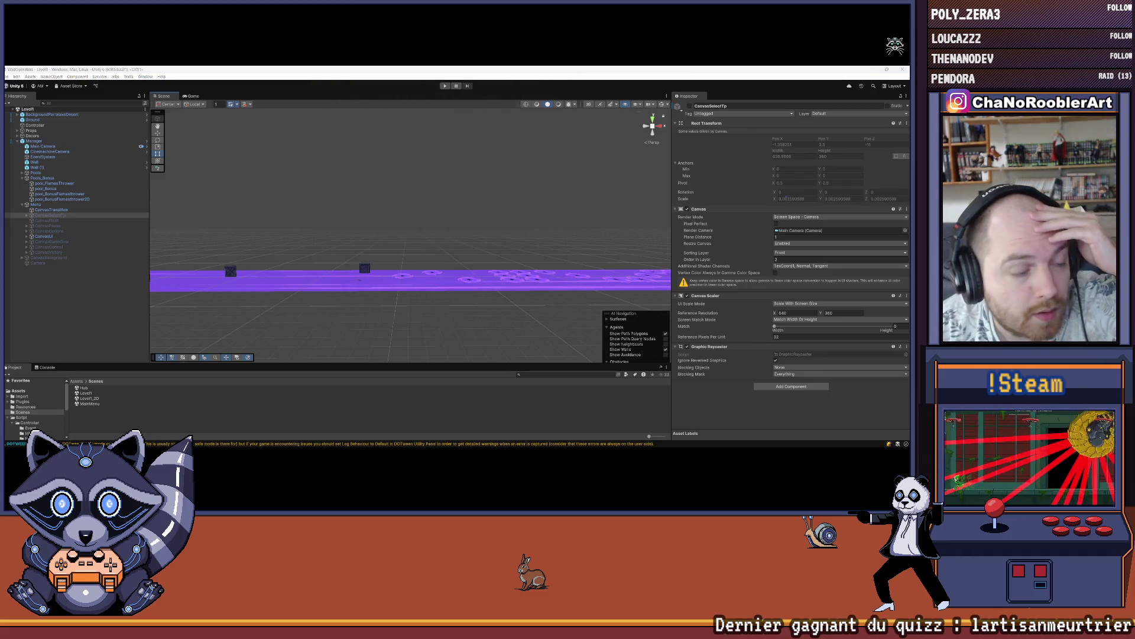
scroll(377, 212, "up", 5)
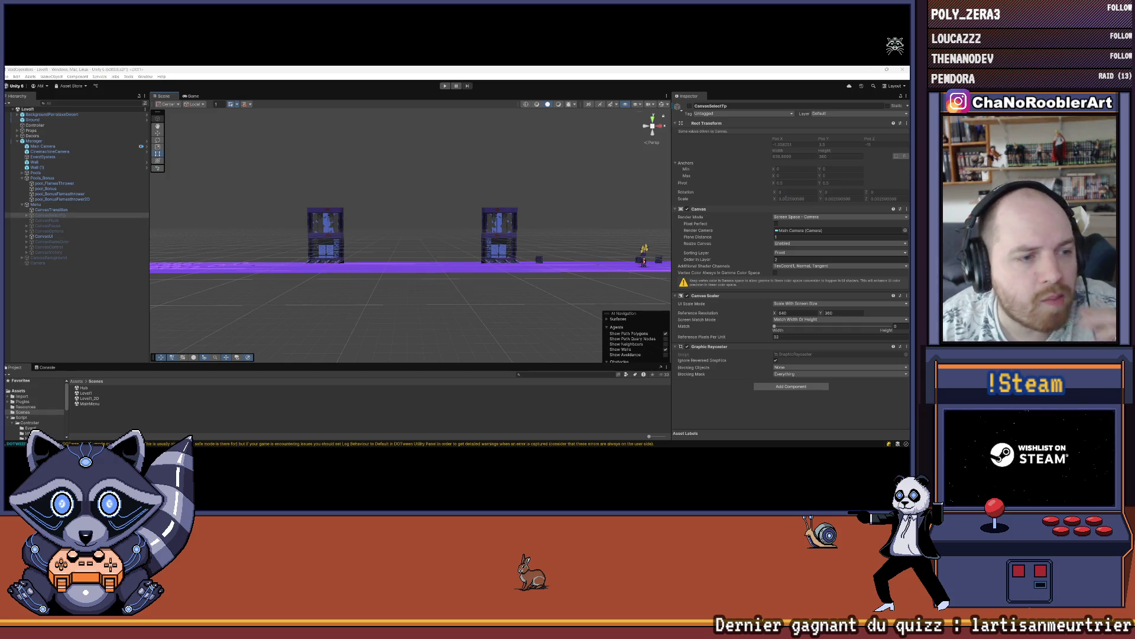
scroll(527, 251, "down", 5)
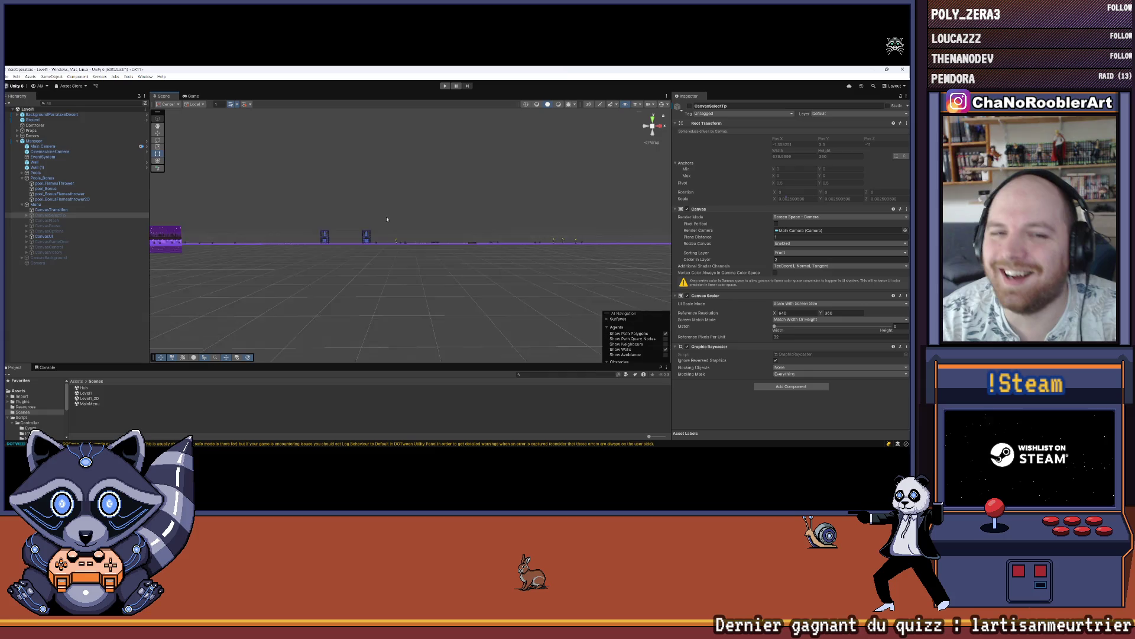
left_click_drag(550, 229, 346, 210)
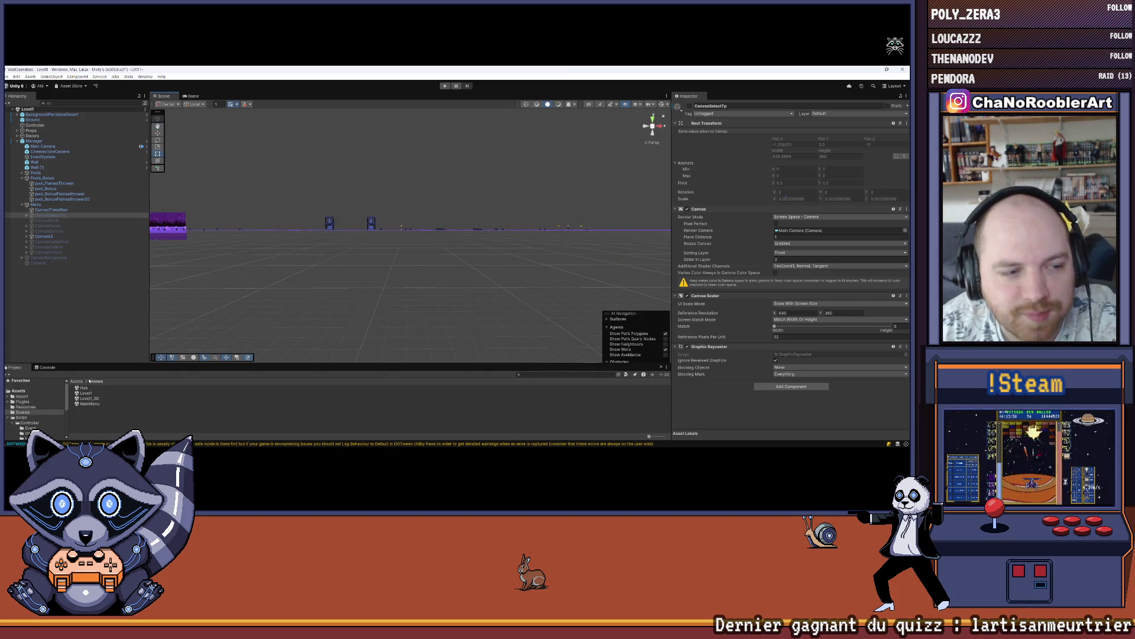
Open Level1_2D, then pan and zoom across its purple-lit multi-storey building.
left_click(83, 399)
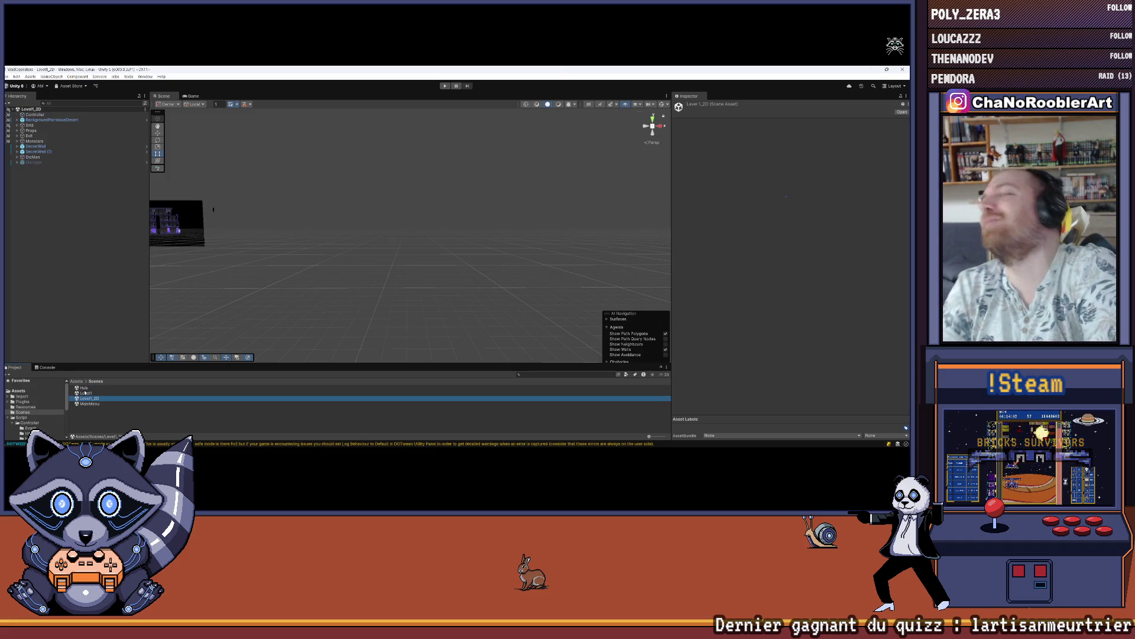
left_click_drag(251, 260, 443, 292)
scroll(356, 262, "up", 3)
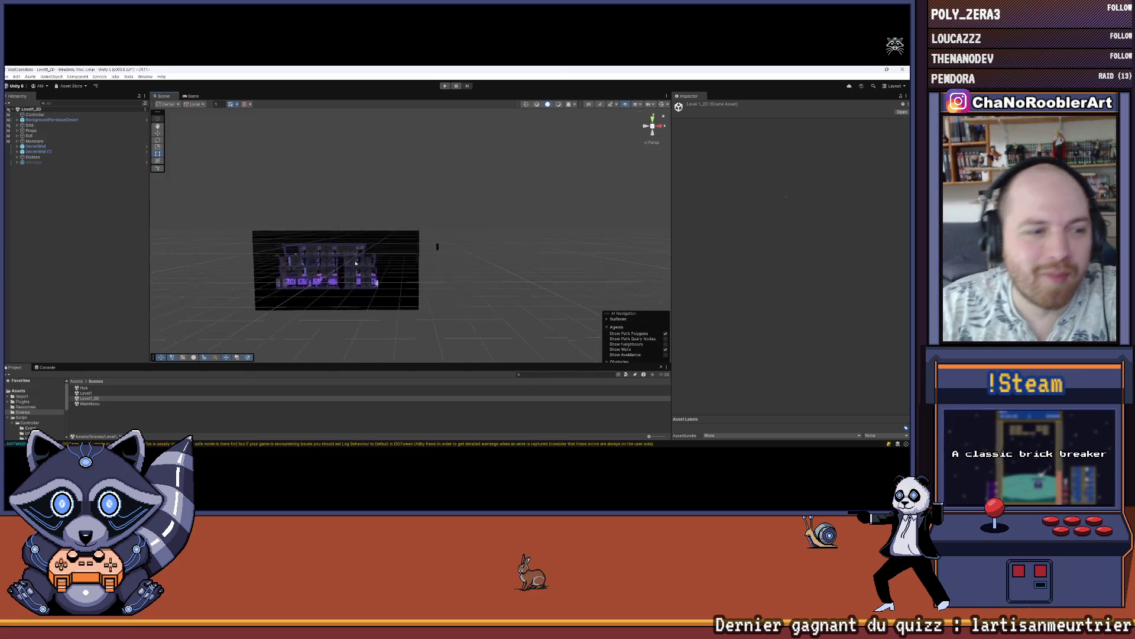
scroll(356, 262, "up", 2)
left_click_drag(357, 260, 394, 209)
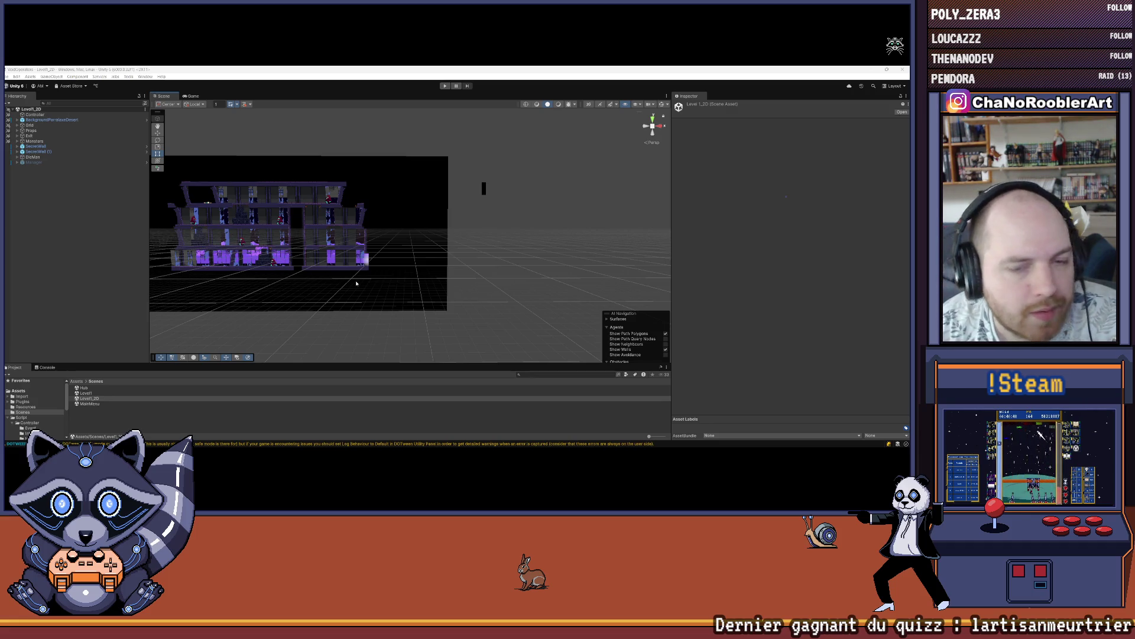
scroll(356, 283, "up", 5)
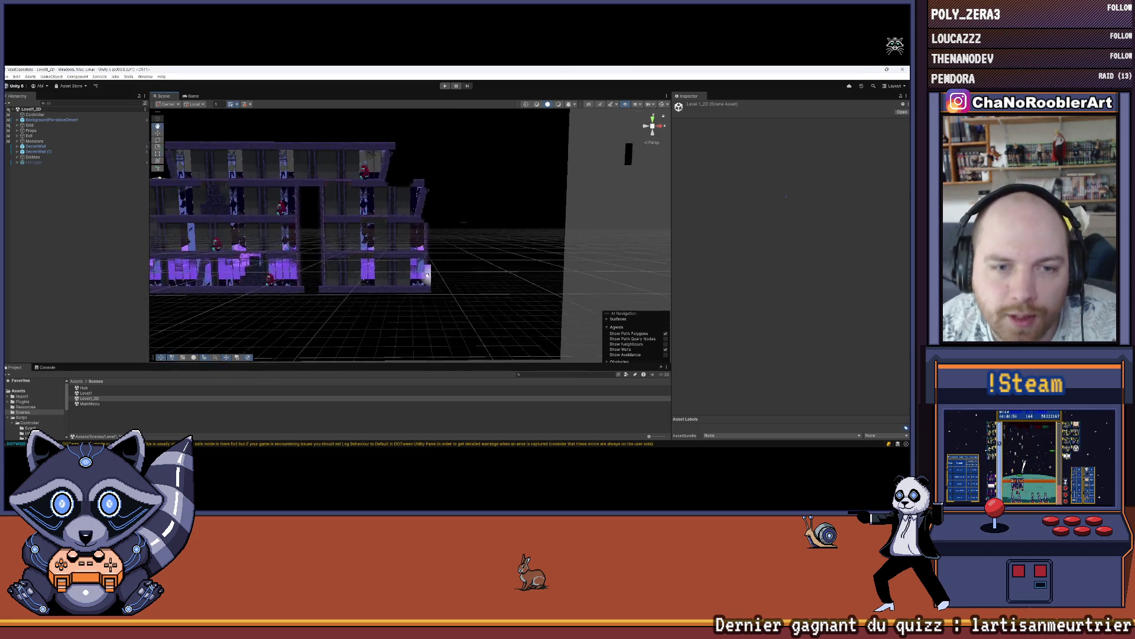
scroll(489, 301, "up", 5)
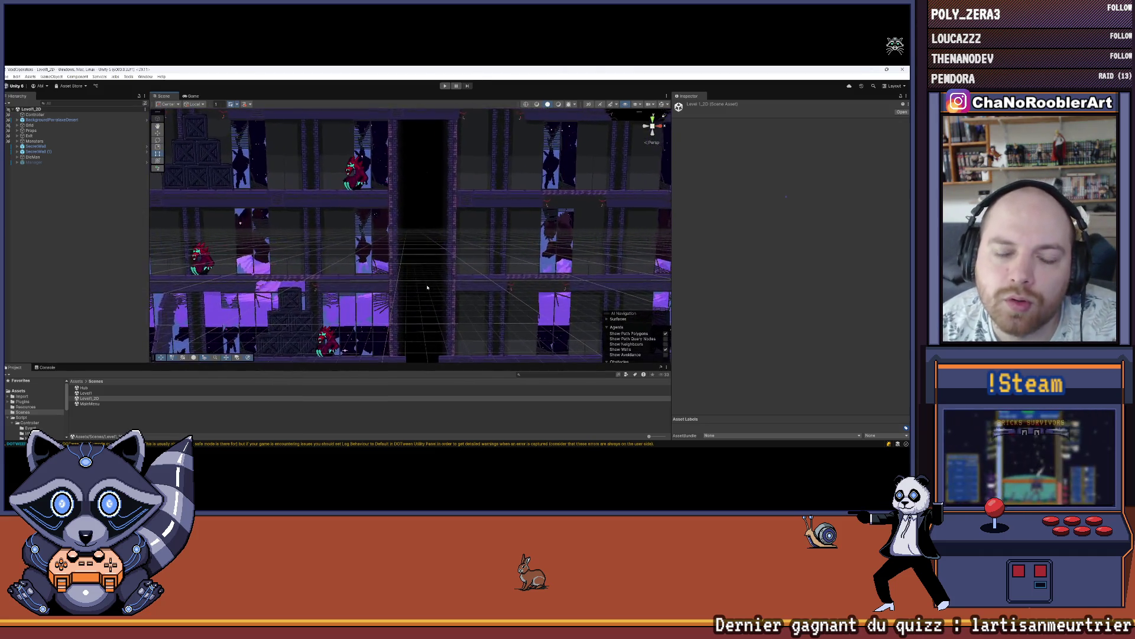
scroll(490, 270, "down", 10)
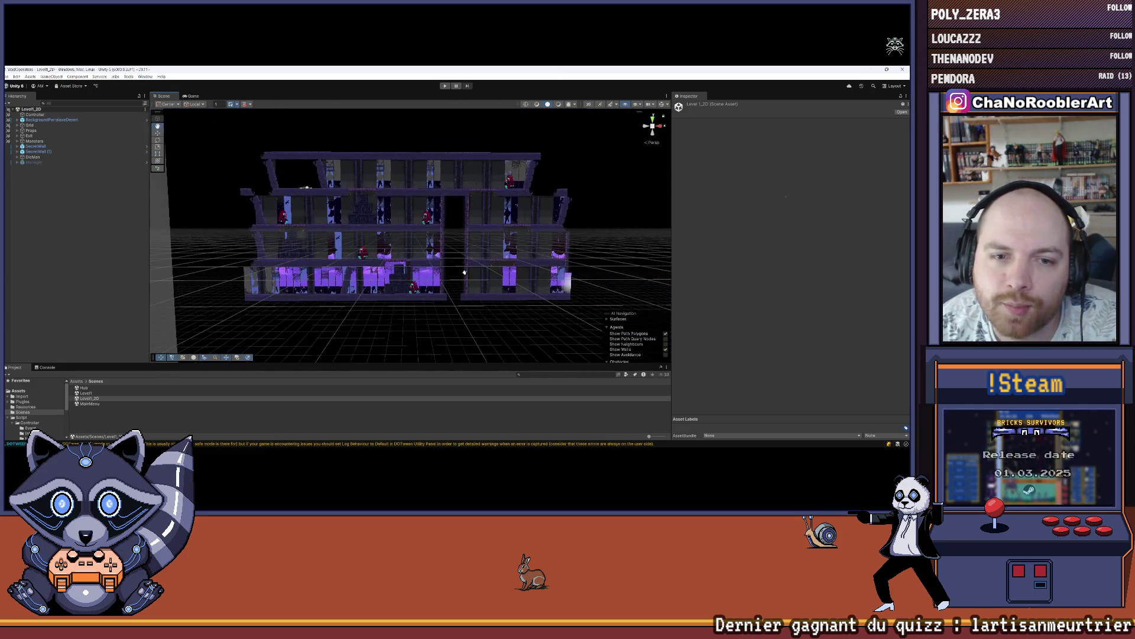